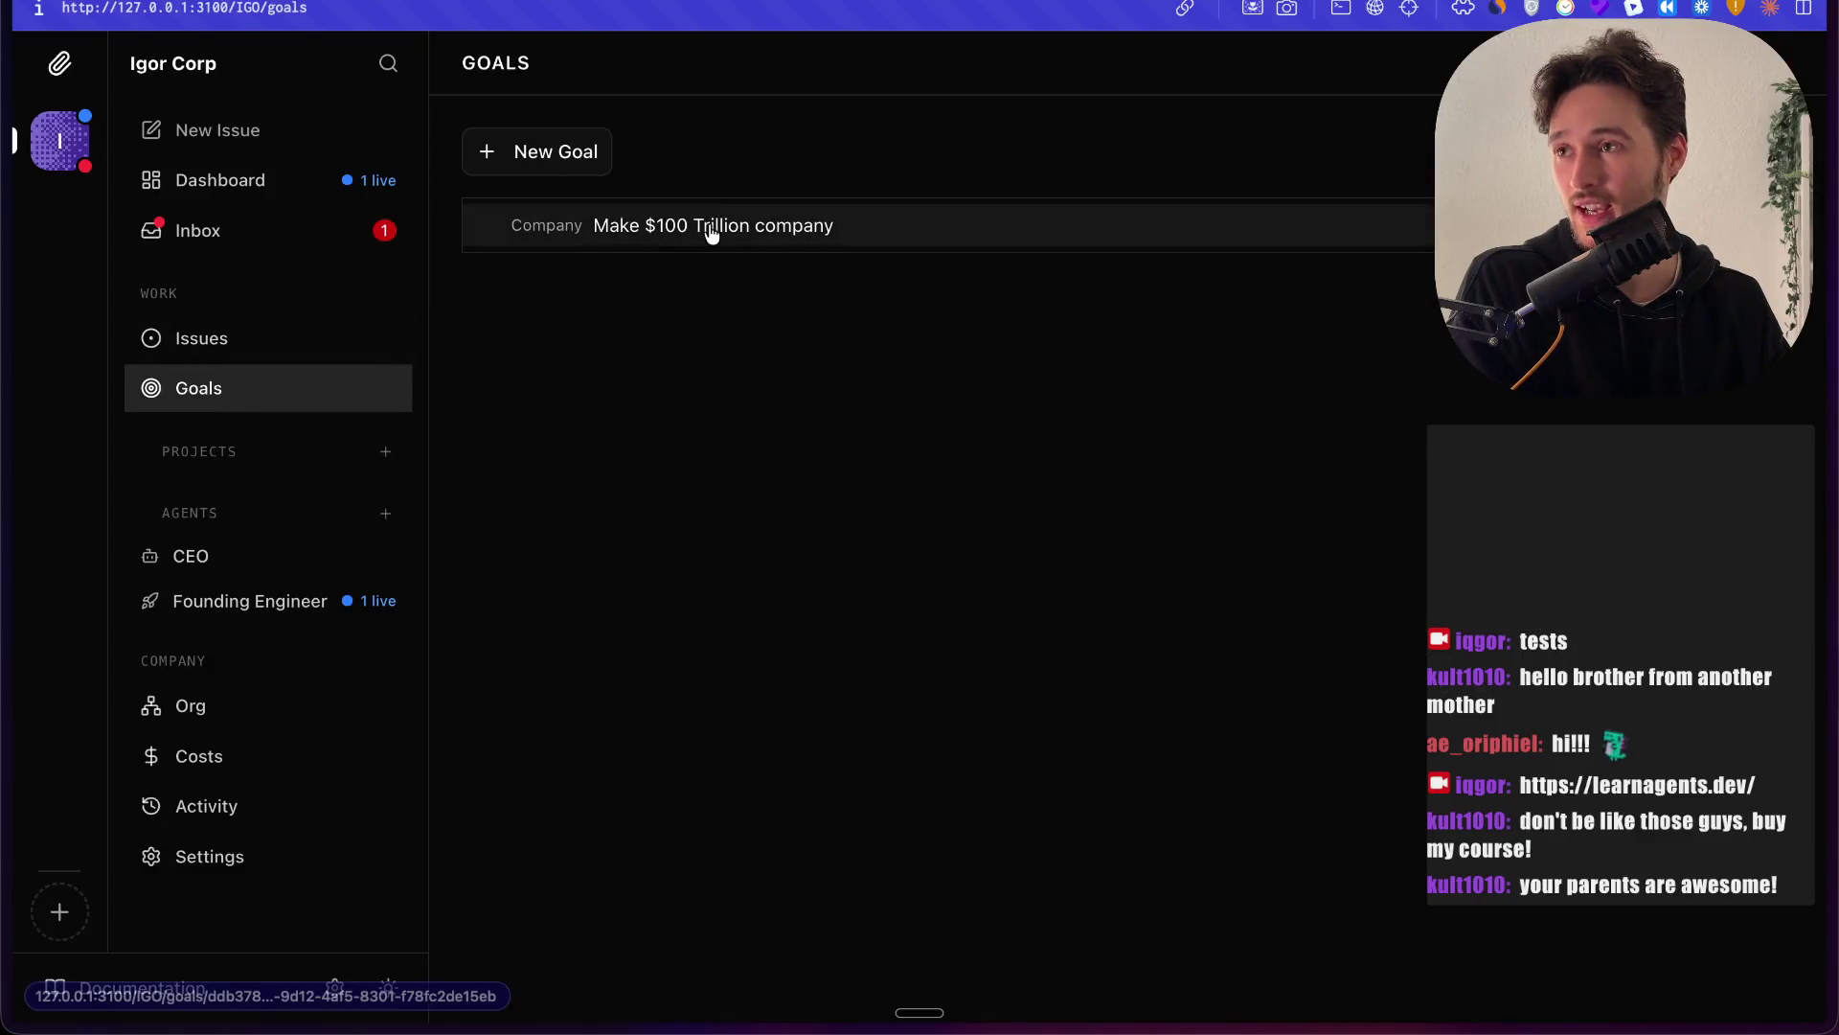
Step: Review the Make $100 Trillion goal, then go to the Inbox listing IGO-7 and IGO-1
{"action": "left_click", "coordinate": [758, 234]}
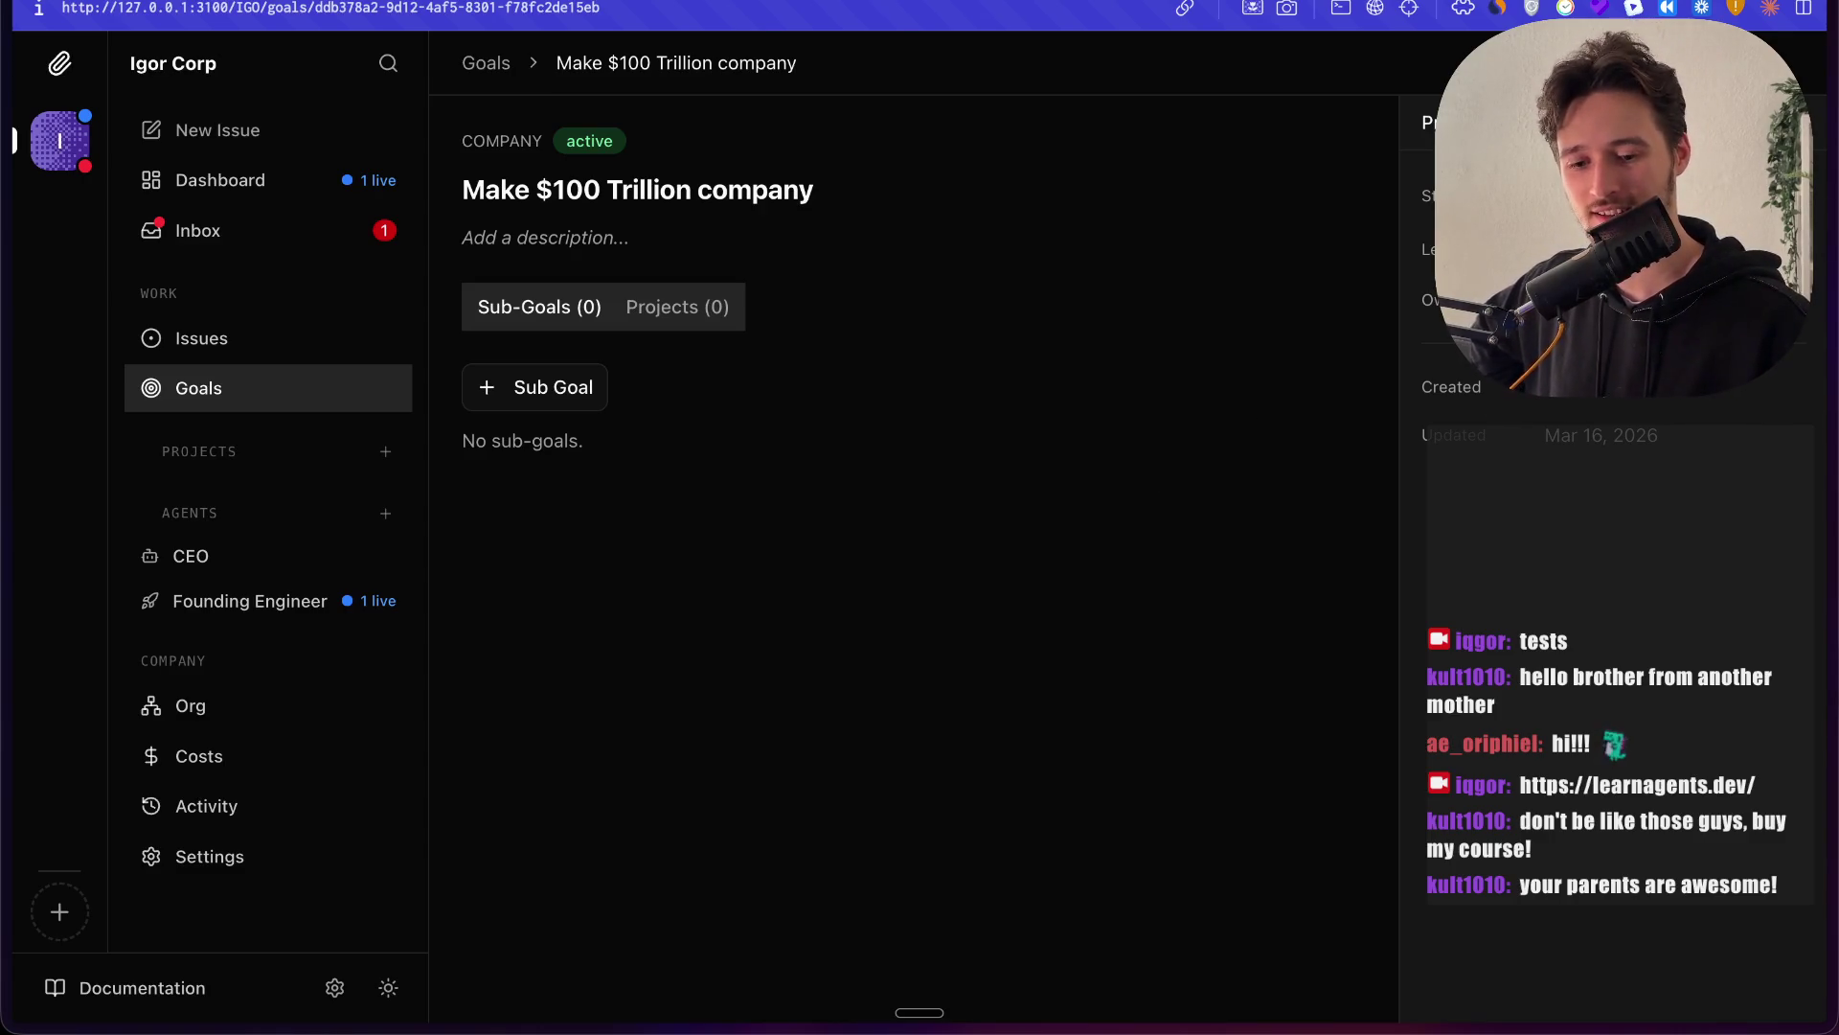
{"action": "left_click", "coordinate": [1802, 122]}
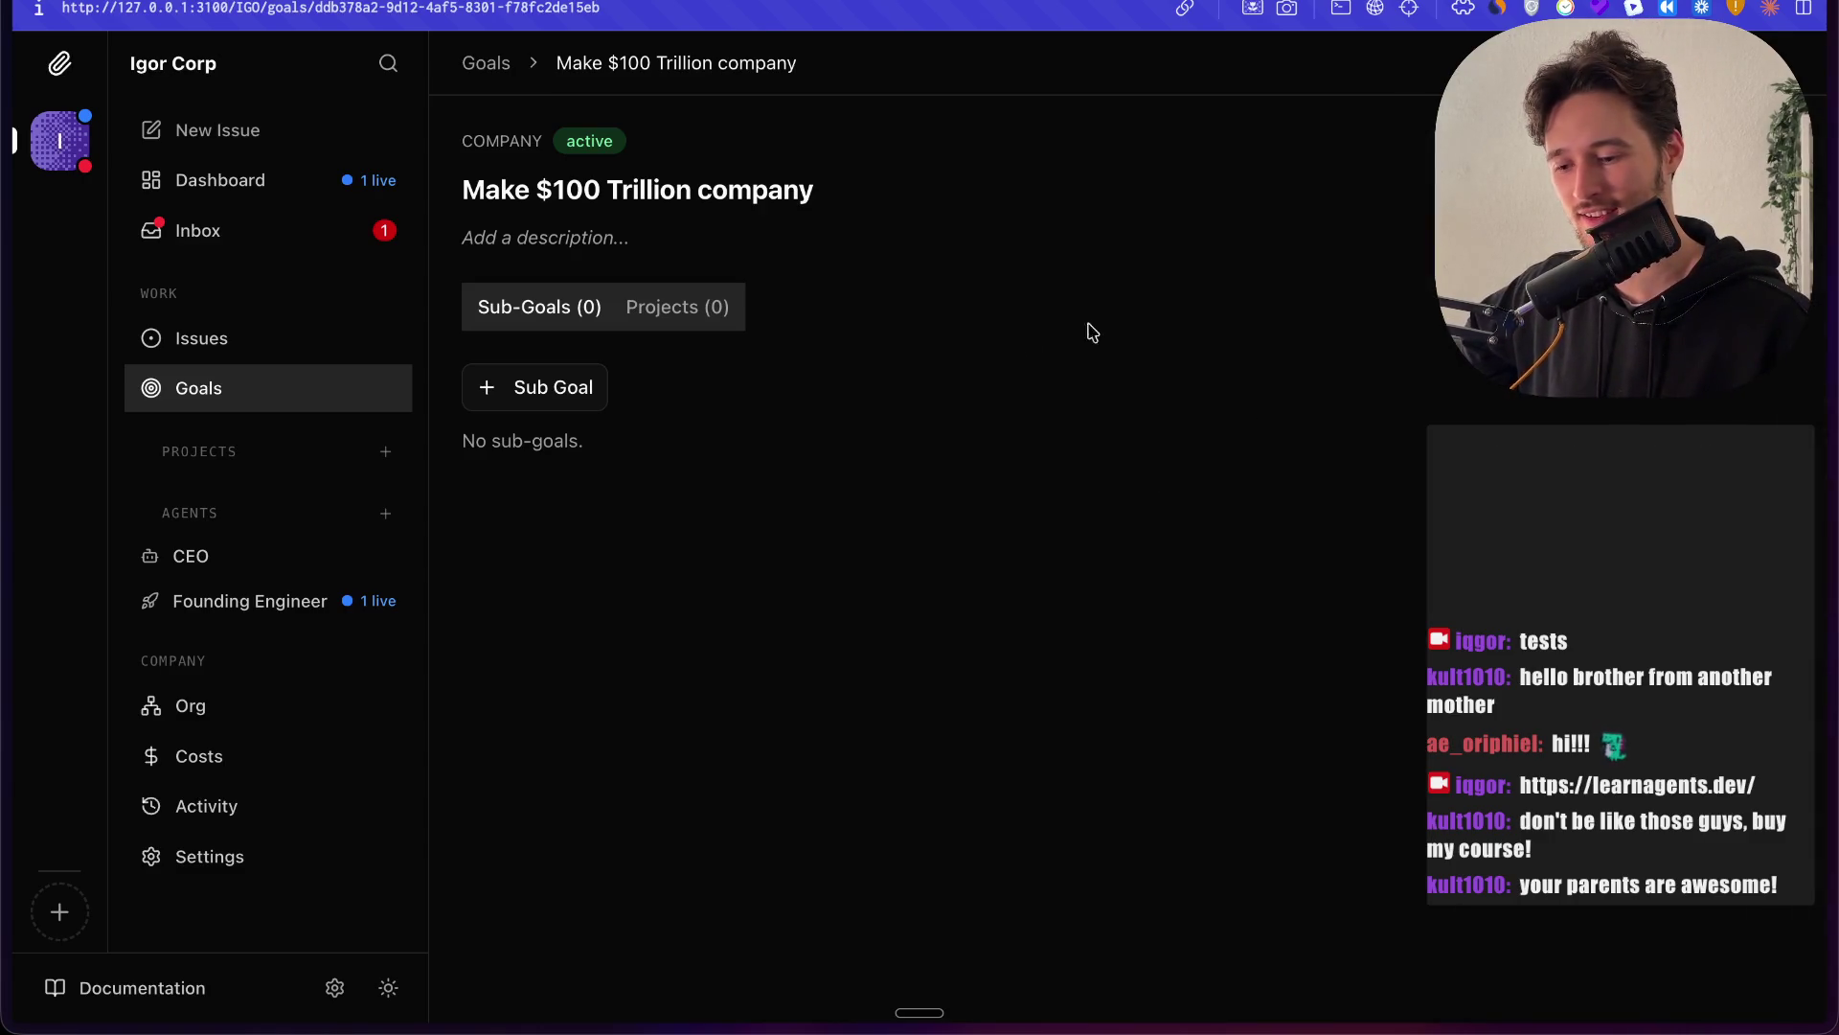
{"action": "left_click", "coordinate": [488, 63]}
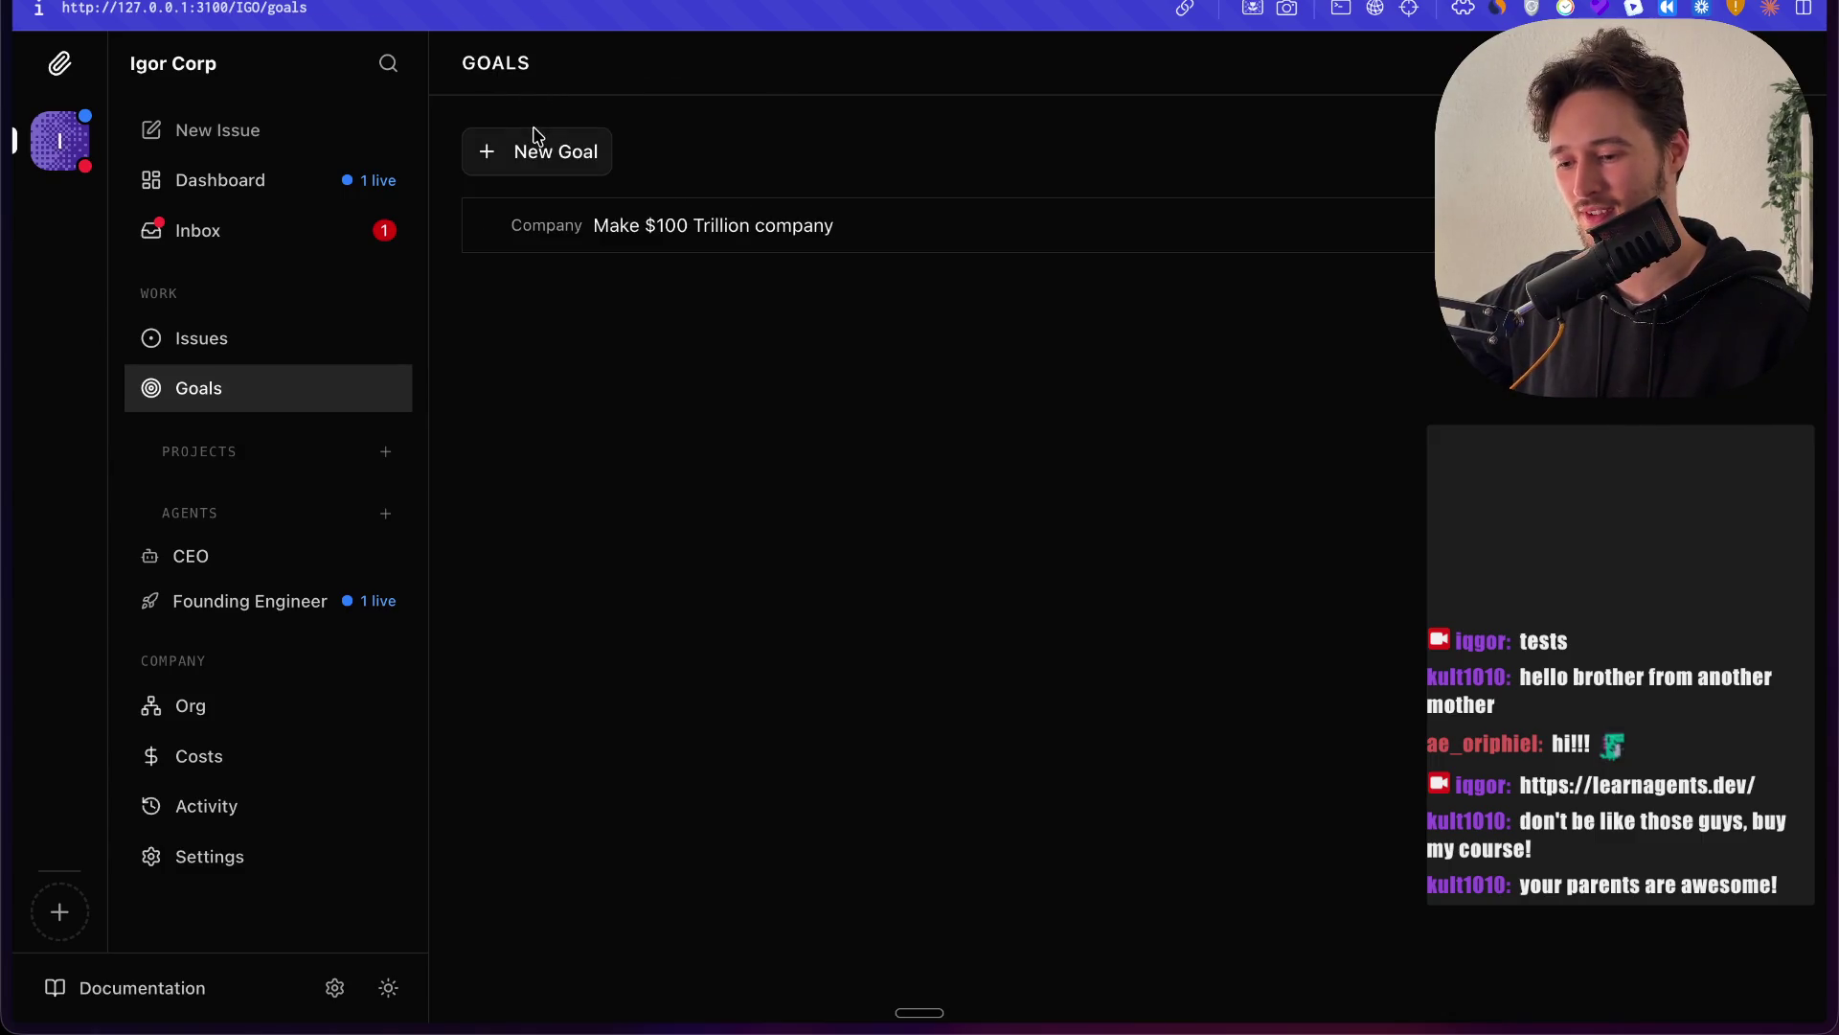
{"action": "left_click", "coordinate": [297, 232]}
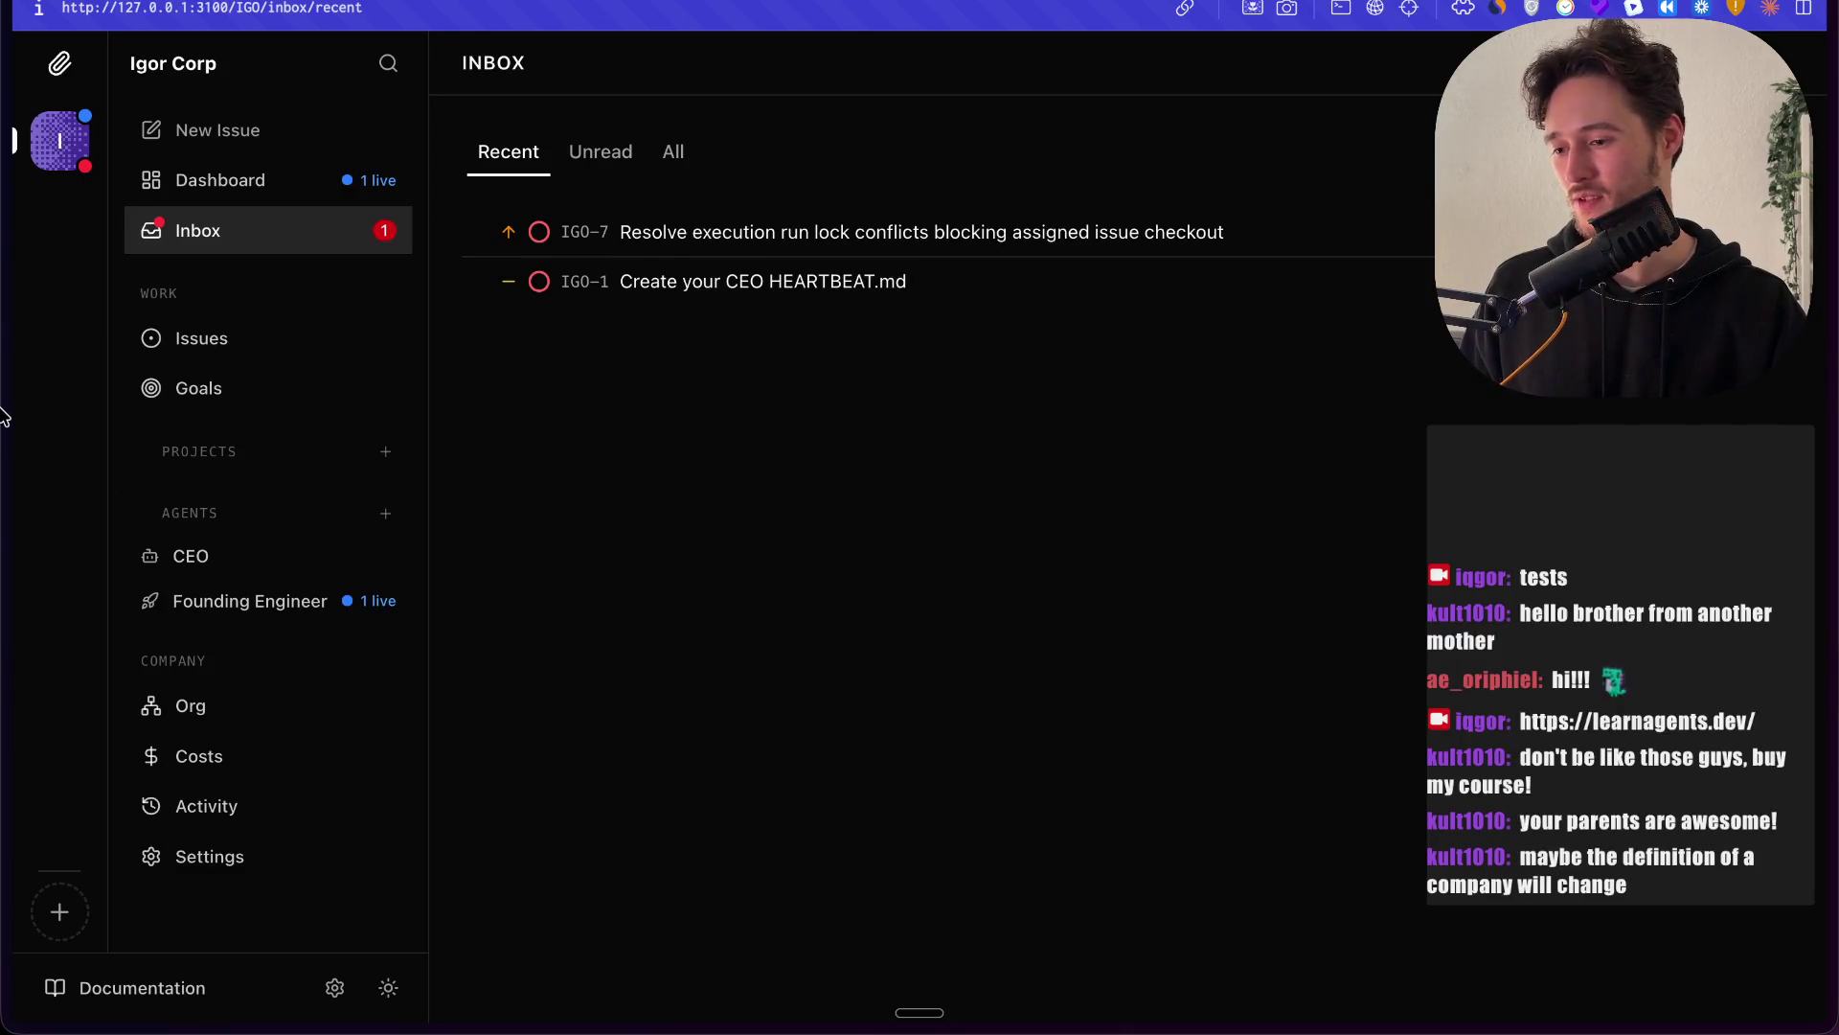
Step: Switch from Paperclip to the AI Agents Stream whiteboard tab
{"action": "mouse_move", "coordinate": [3, 412]}
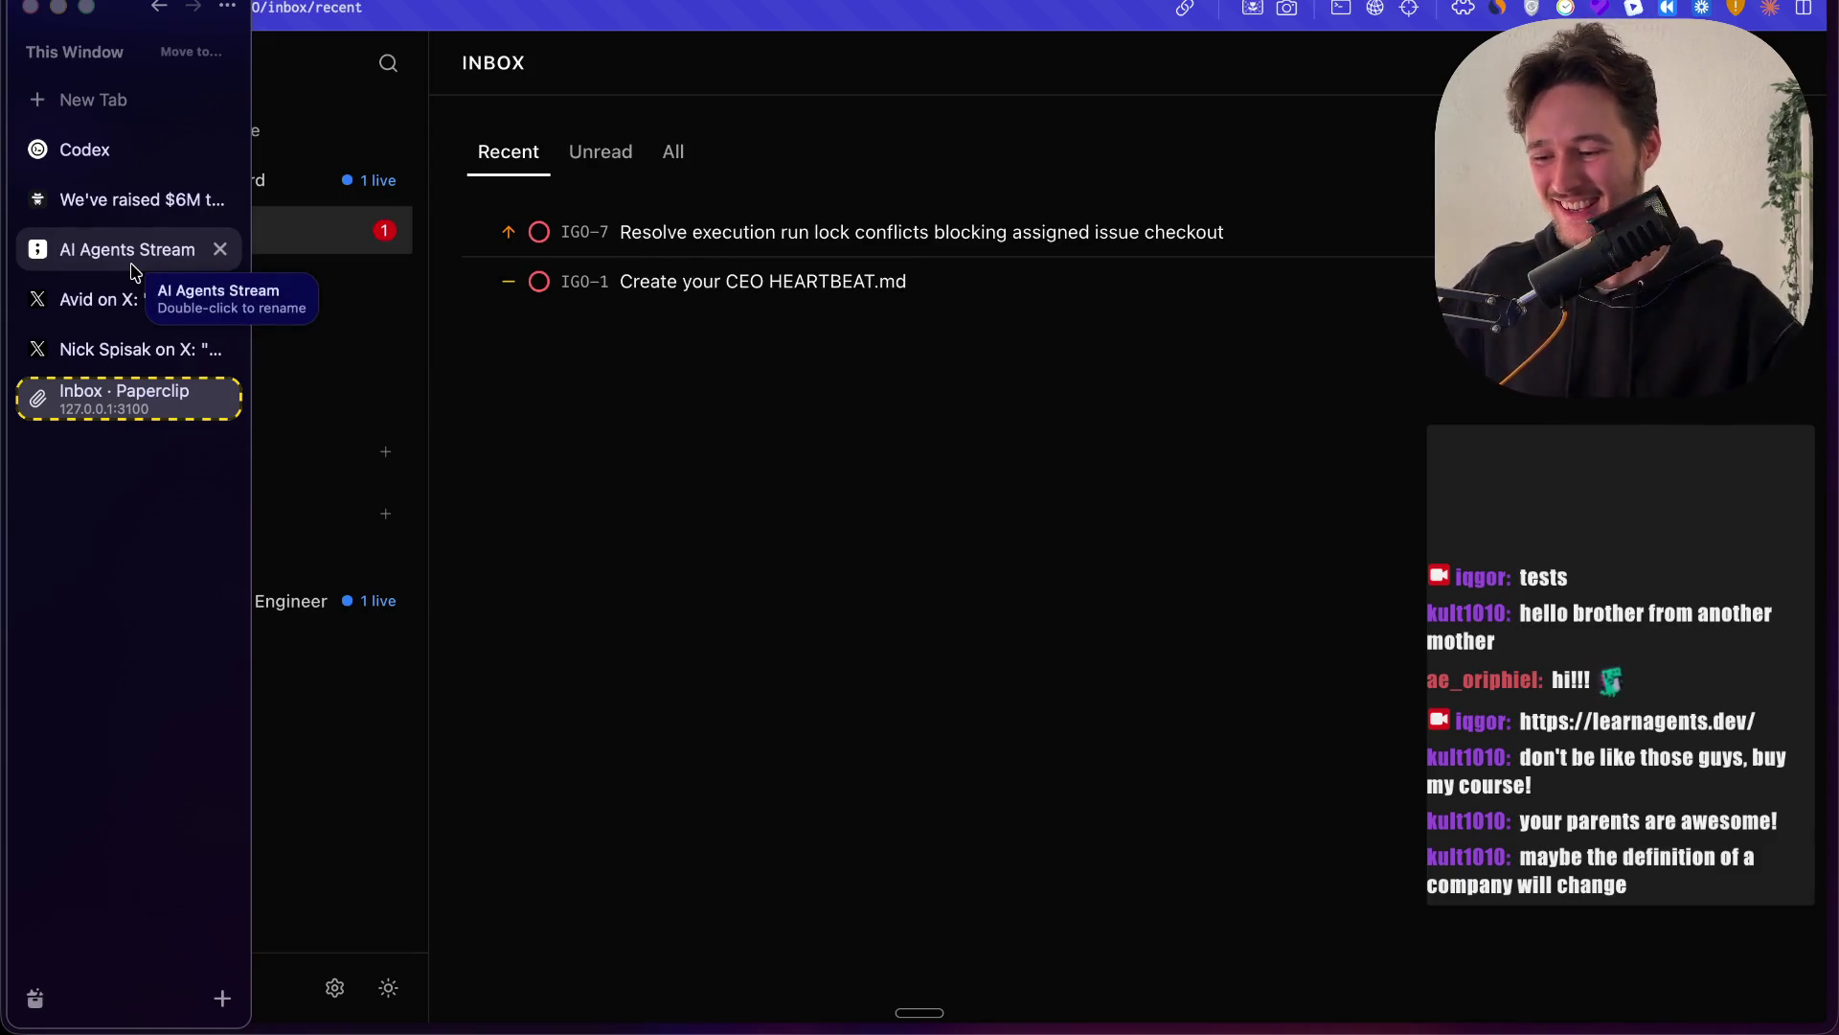
{"action": "left_click", "coordinate": [134, 269]}
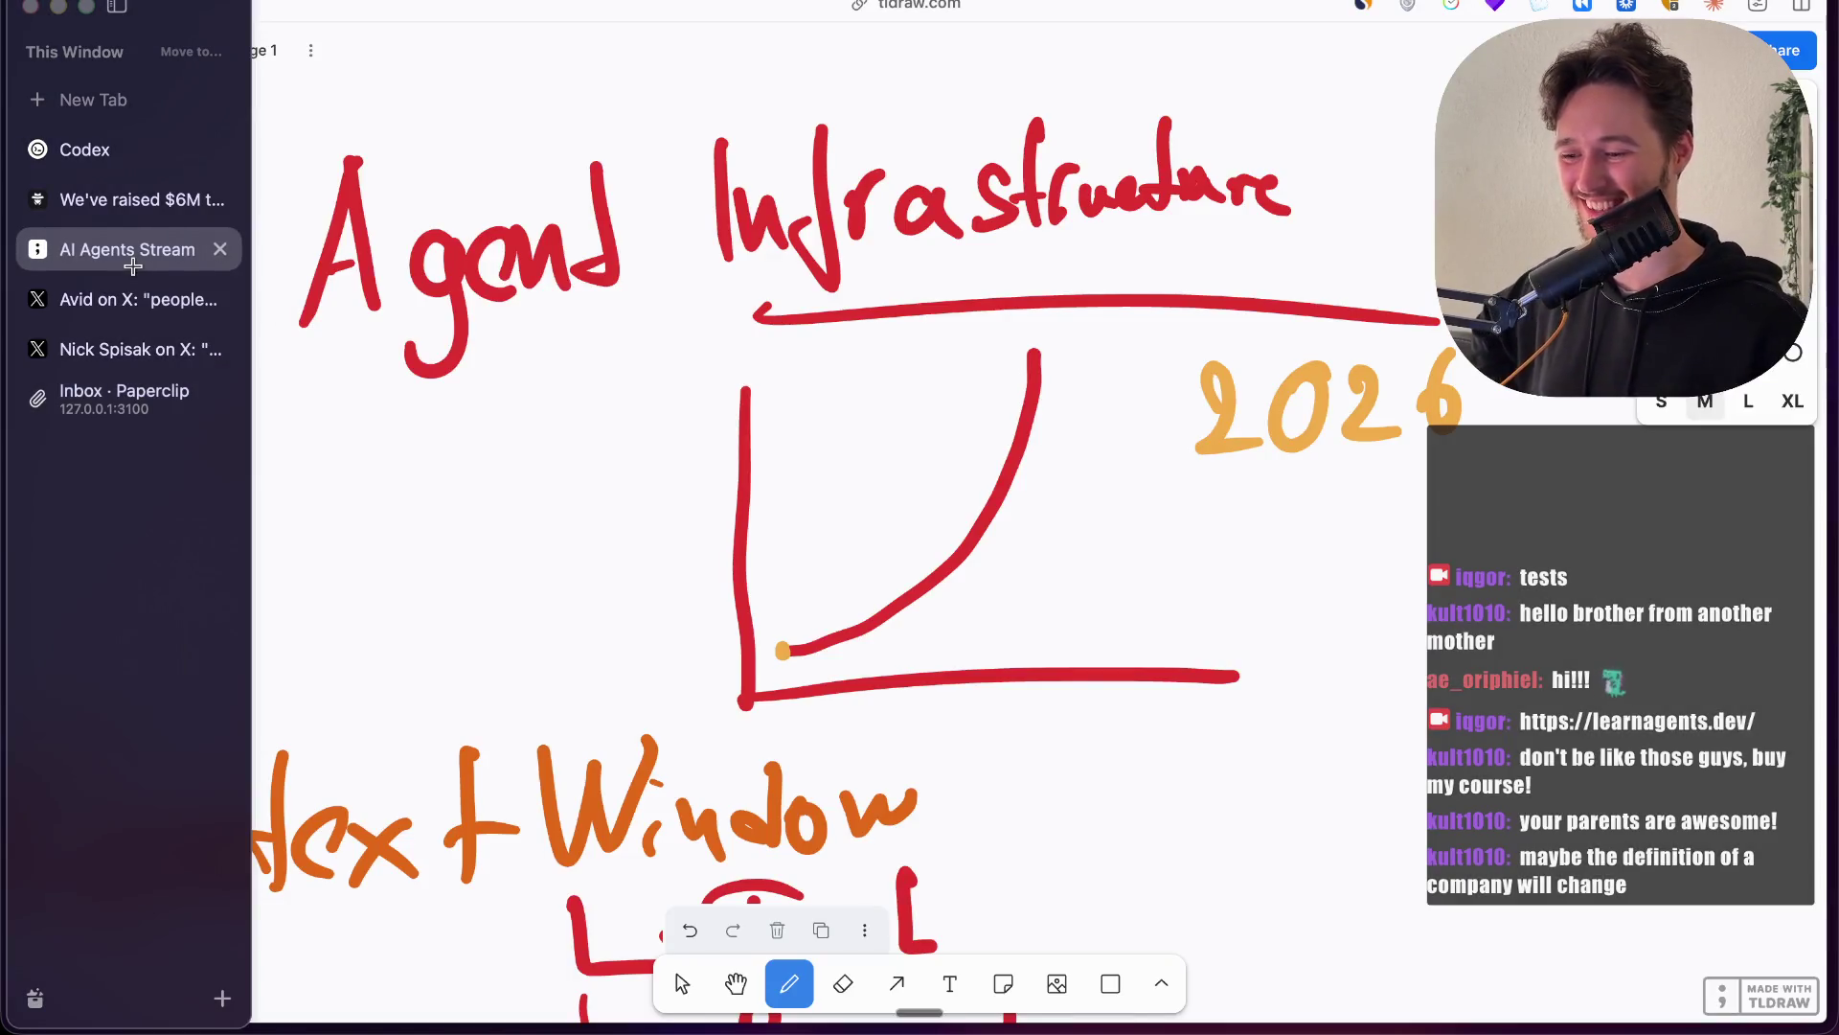
Step: Pan the tldraw canvas to a blank area next to the earlier orange stroke
{"action": "scroll", "coordinate": [755, 578], "scroll_direction": "left", "scroll_amount": 5}
{"action": "scroll", "coordinate": [756, 579], "scroll_direction": "down", "scroll_amount": 5}
{"action": "scroll", "coordinate": [756, 578], "scroll_direction": "down", "scroll_amount": 3}
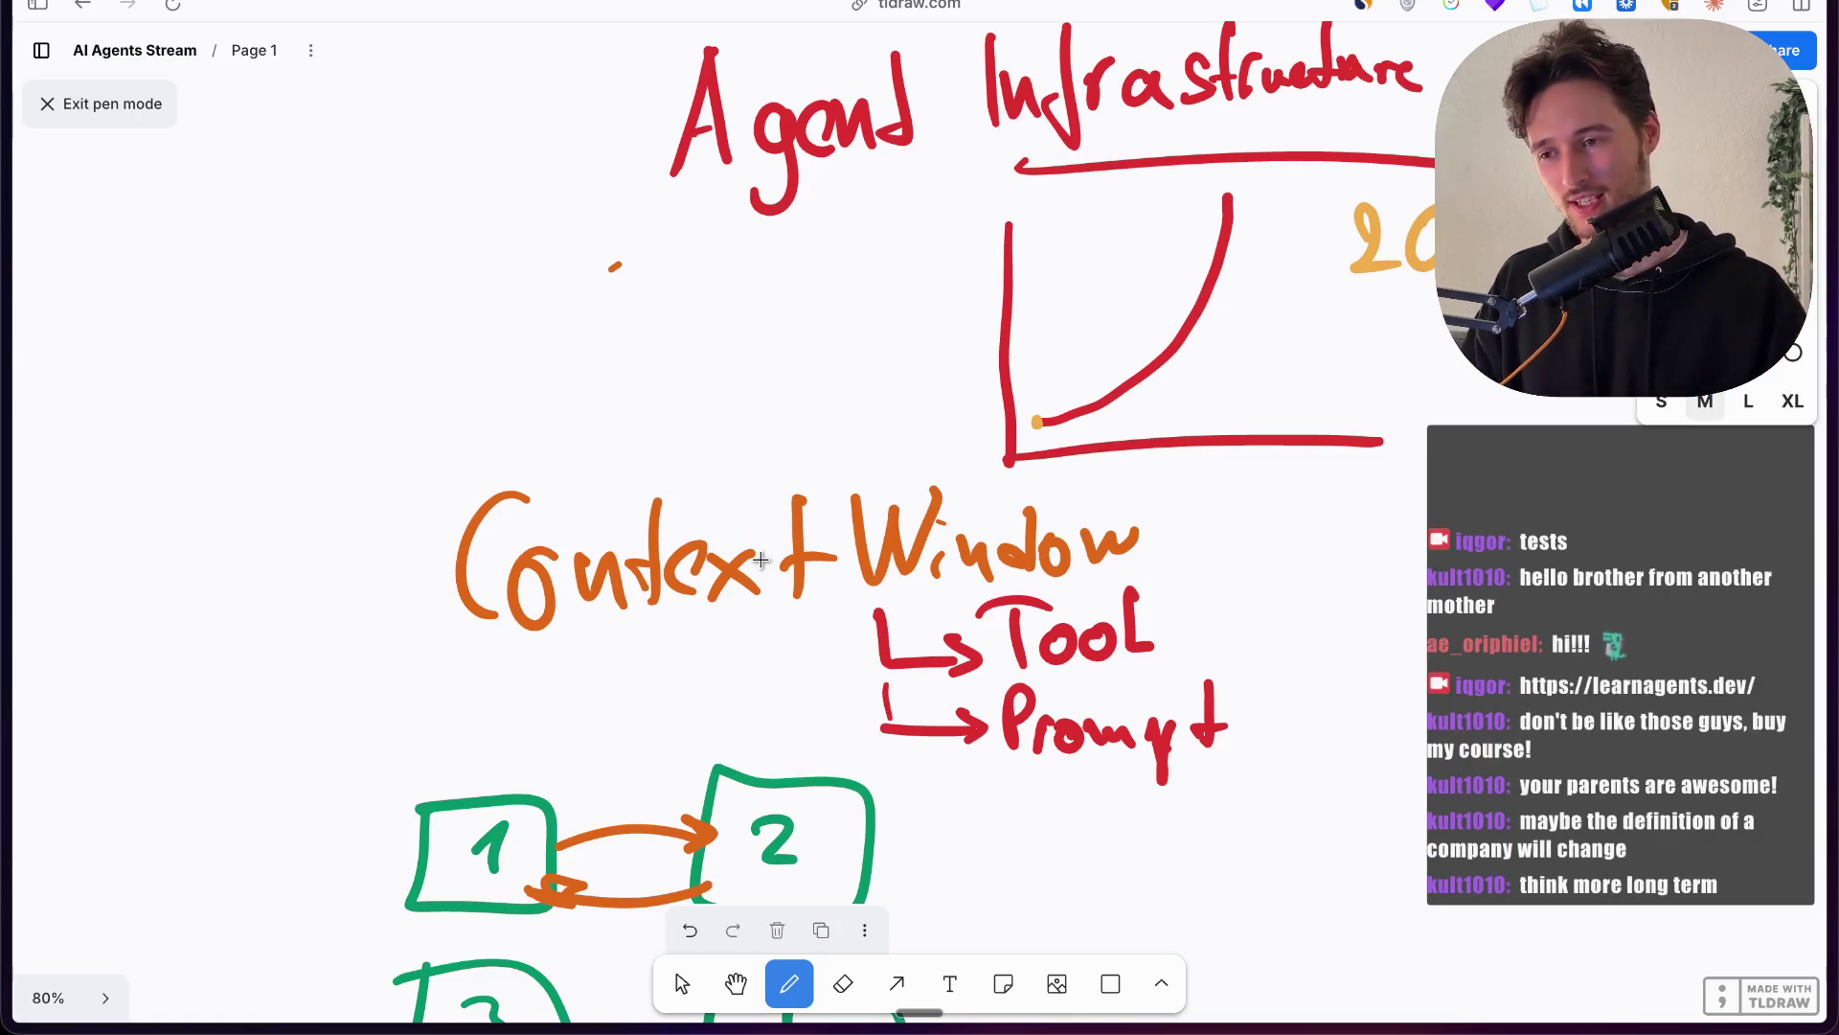
{"action": "scroll", "coordinate": [698, 276], "scroll_direction": "left", "scroll_amount": 5}
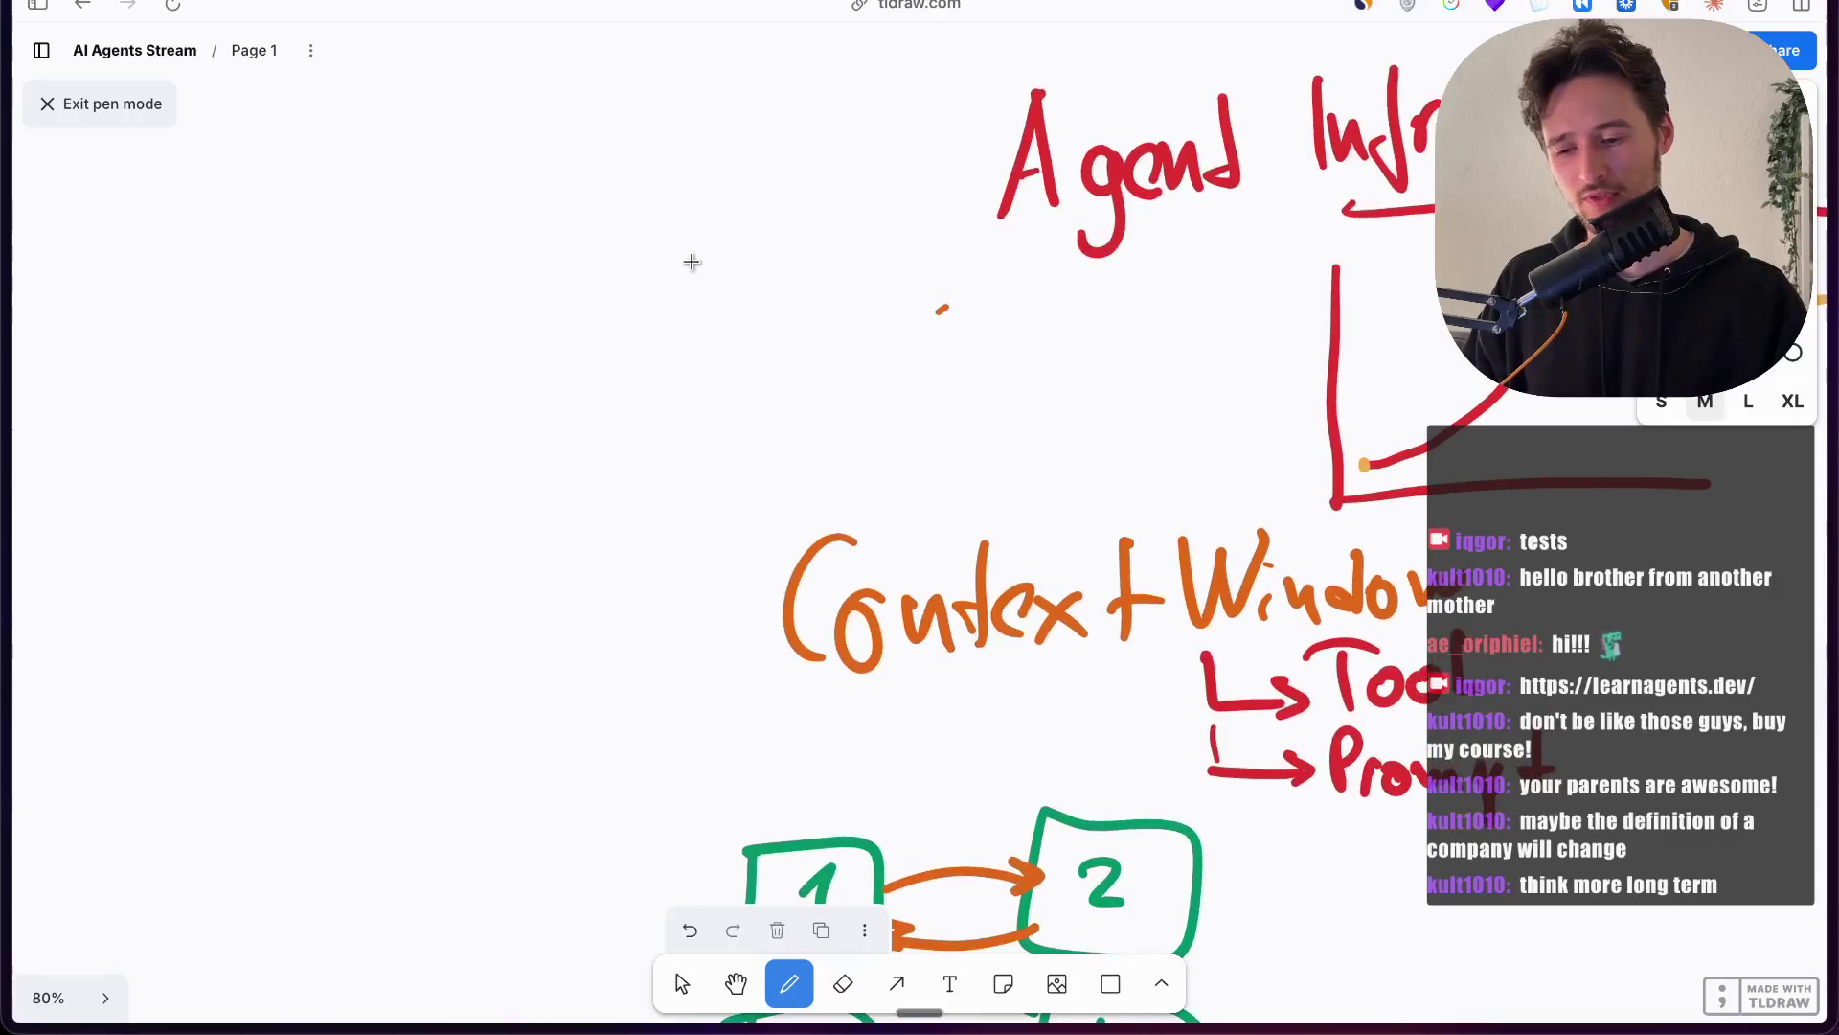
{"action": "scroll", "coordinate": [698, 276], "scroll_direction": "up", "scroll_amount": 5}
{"action": "scroll", "coordinate": [681, 267], "scroll_direction": "up", "scroll_amount": 5}
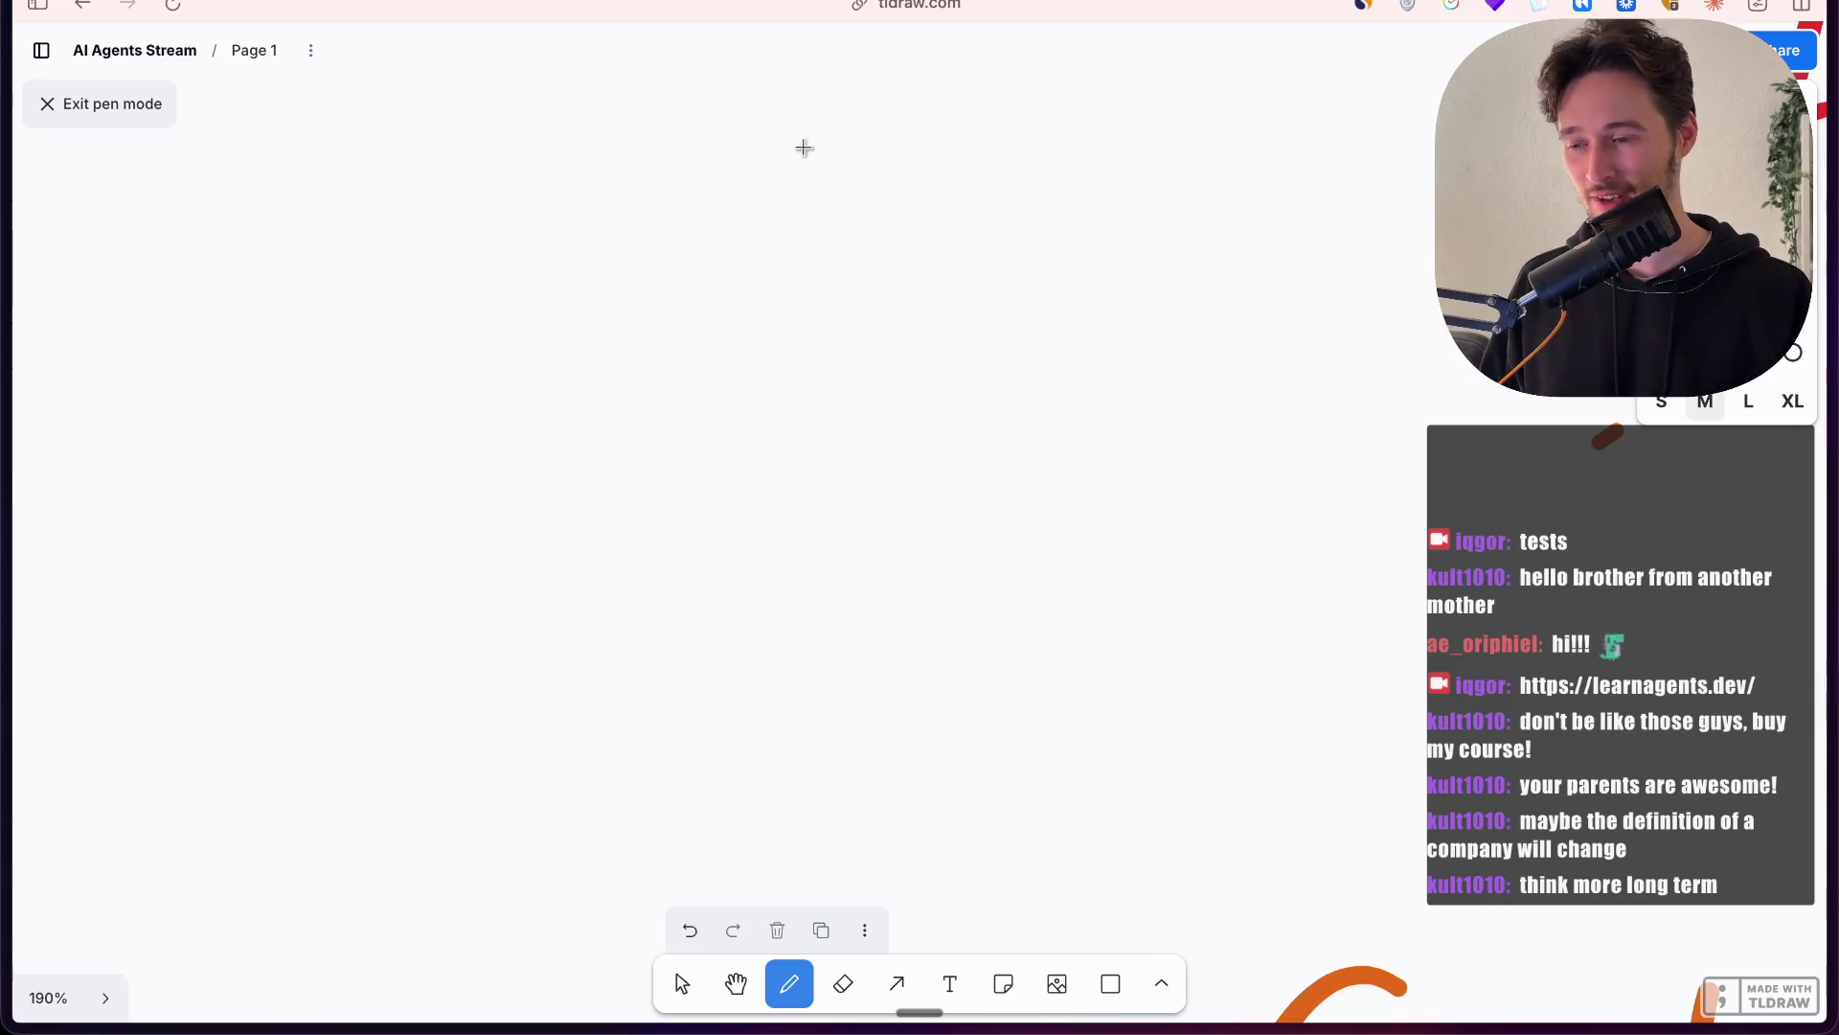
Step: Sketch a red graph with axes labelled C and t and a curved arrow
{"action": "mouse_move", "coordinate": [571, 149]}
{"action": "left_mouse_down"}
{"action": "mouse_move", "coordinate": [573, 656]}
{"action": "mouse_move", "coordinate": [689, 624]}
{"action": "mouse_move", "coordinate": [1367, 649]}
{"action": "left_mouse_up"}
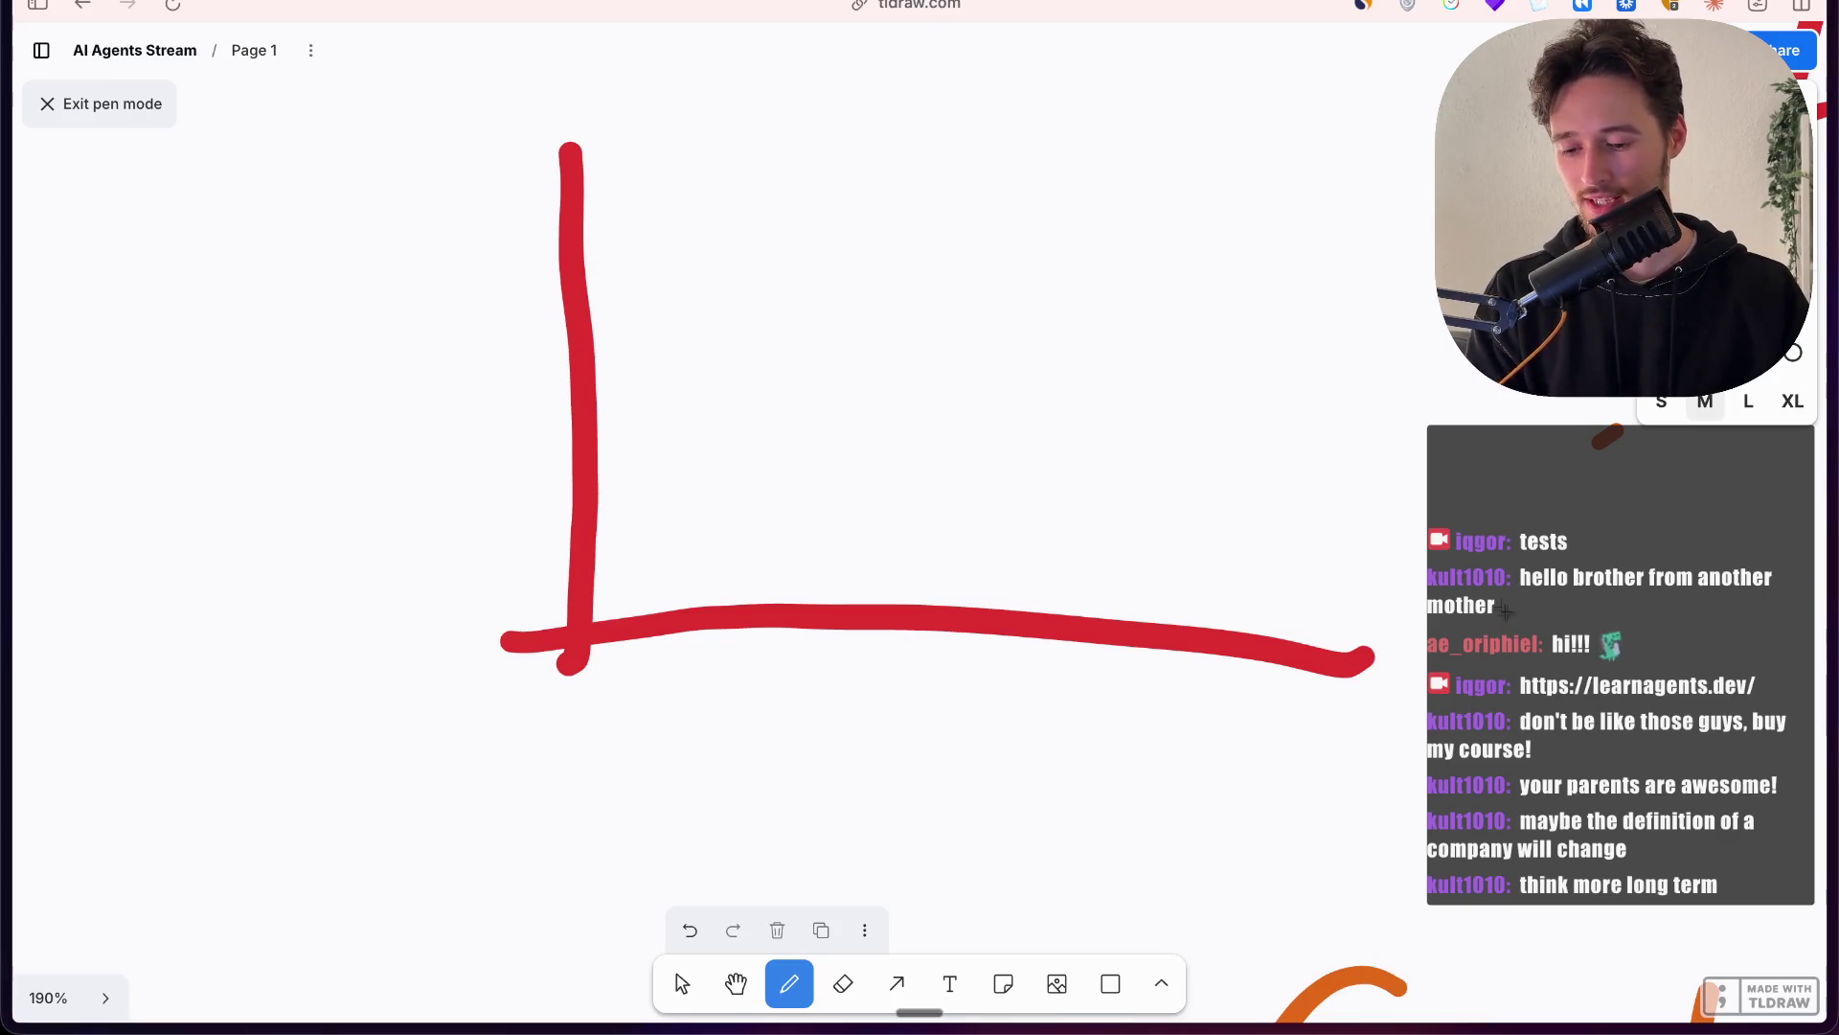
{"action": "mouse_move", "coordinate": [1432, 623]}
{"action": "left_mouse_down"}
{"action": "mouse_move", "coordinate": [1435, 735]}
{"action": "mouse_move", "coordinate": [1464, 736]}
{"action": "mouse_move", "coordinate": [1414, 689]}
{"action": "mouse_move", "coordinate": [1482, 692]}
{"action": "left_mouse_up"}
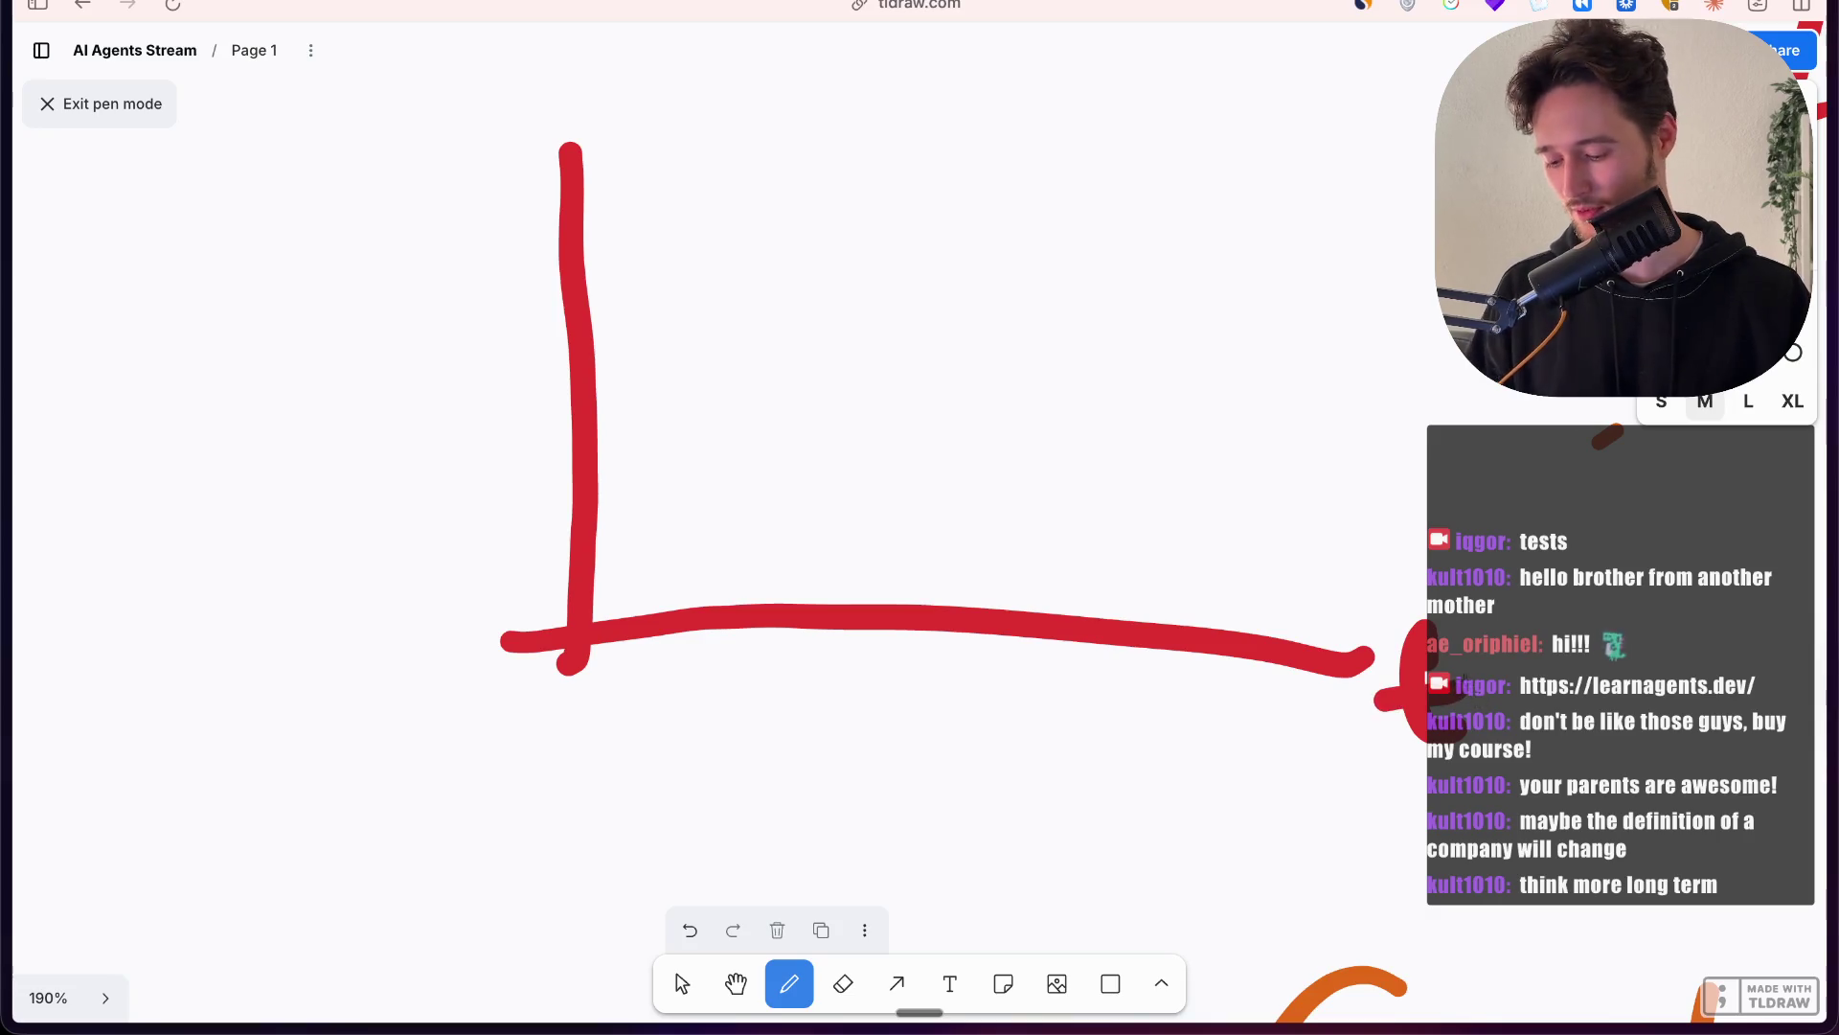
{"action": "key", "text": "ctrl+z"}
{"action": "key", "text": "ctrl+z"}
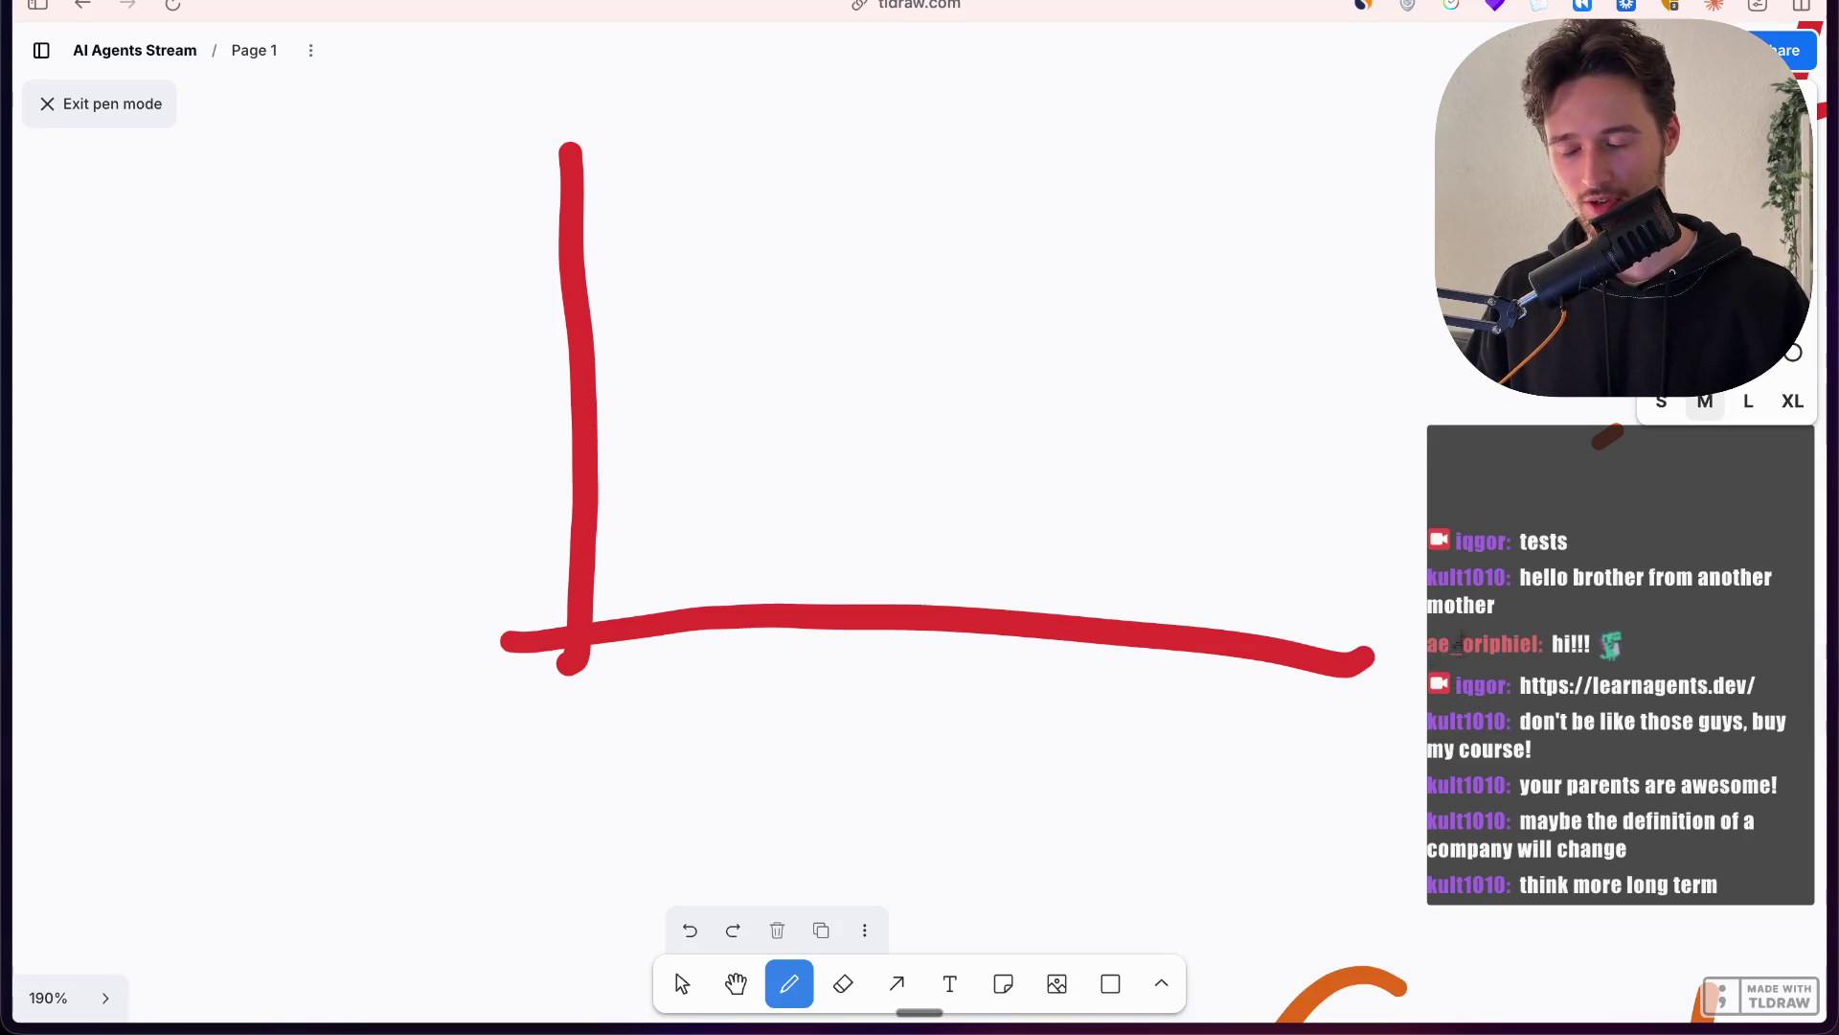
{"action": "left_click_drag", "start_coordinate": [1466, 627], "coordinate": [1470, 738]}
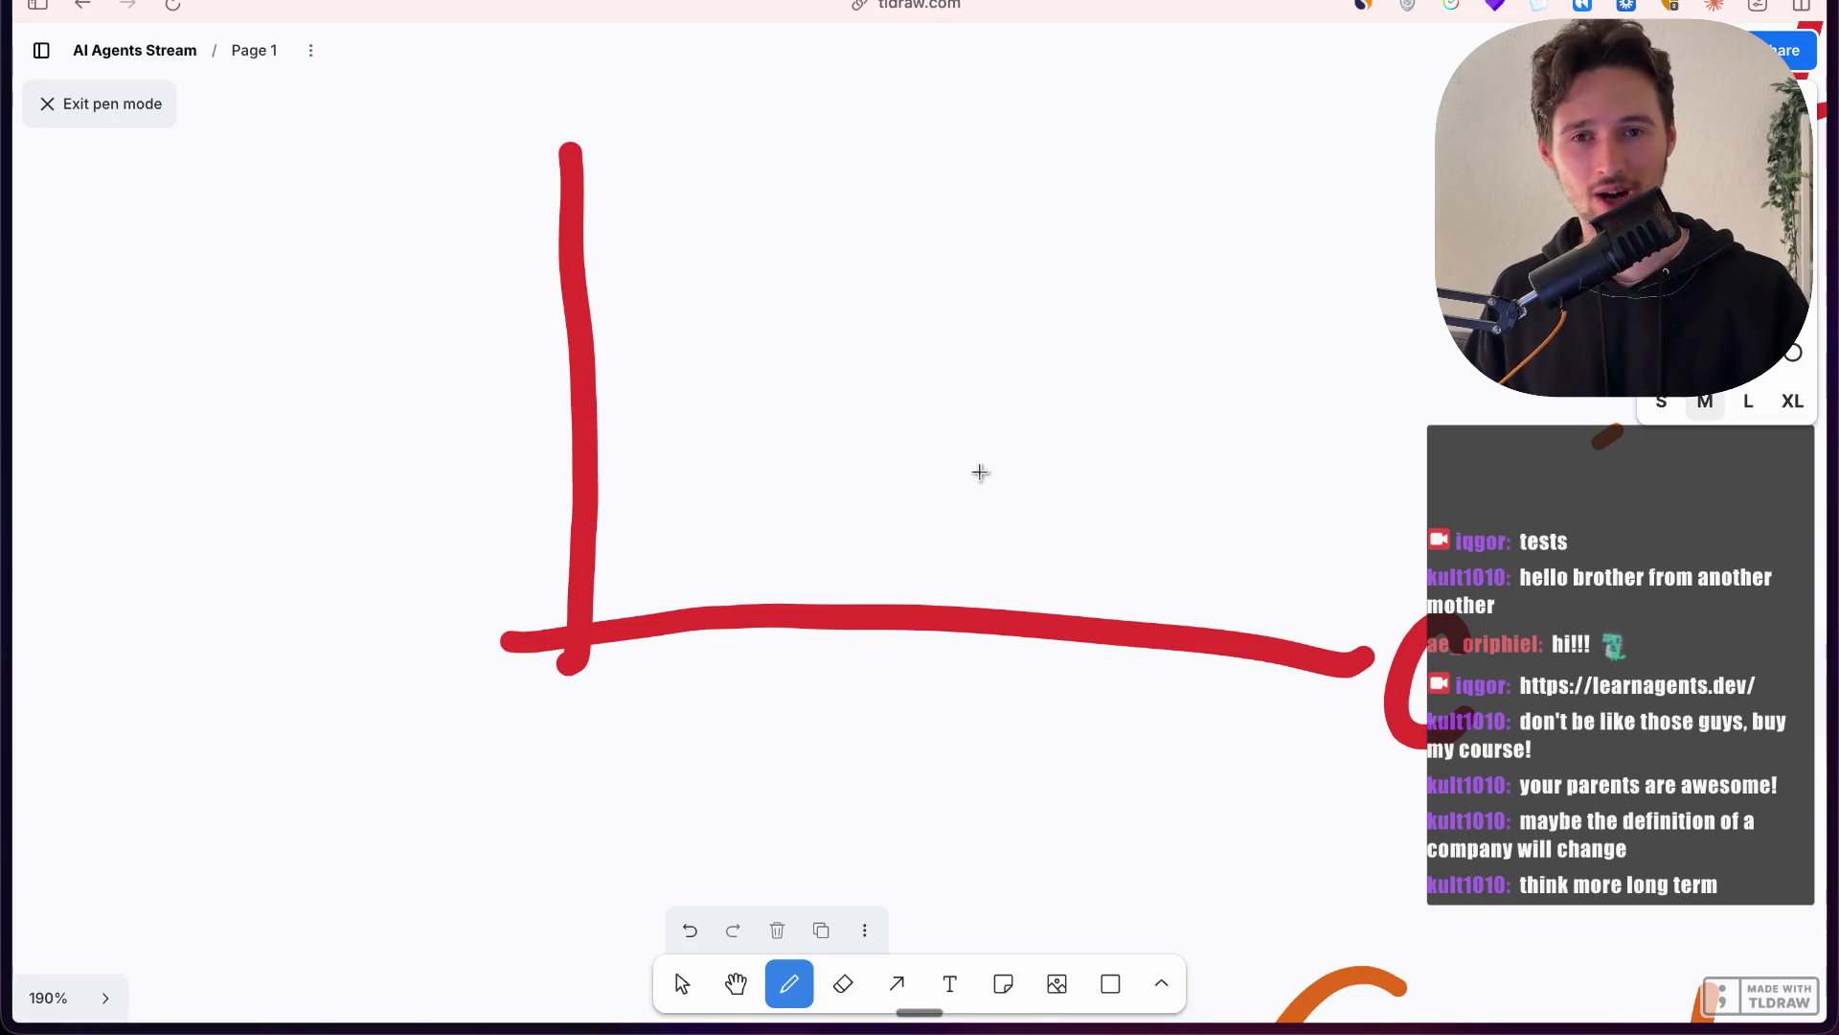
{"action": "mouse_move", "coordinate": [428, 106]}
{"action": "left_mouse_down"}
{"action": "mouse_move", "coordinate": [437, 87]}
{"action": "mouse_move", "coordinate": [483, 165]}
{"action": "mouse_move", "coordinate": [458, 136]}
{"action": "left_mouse_up"}
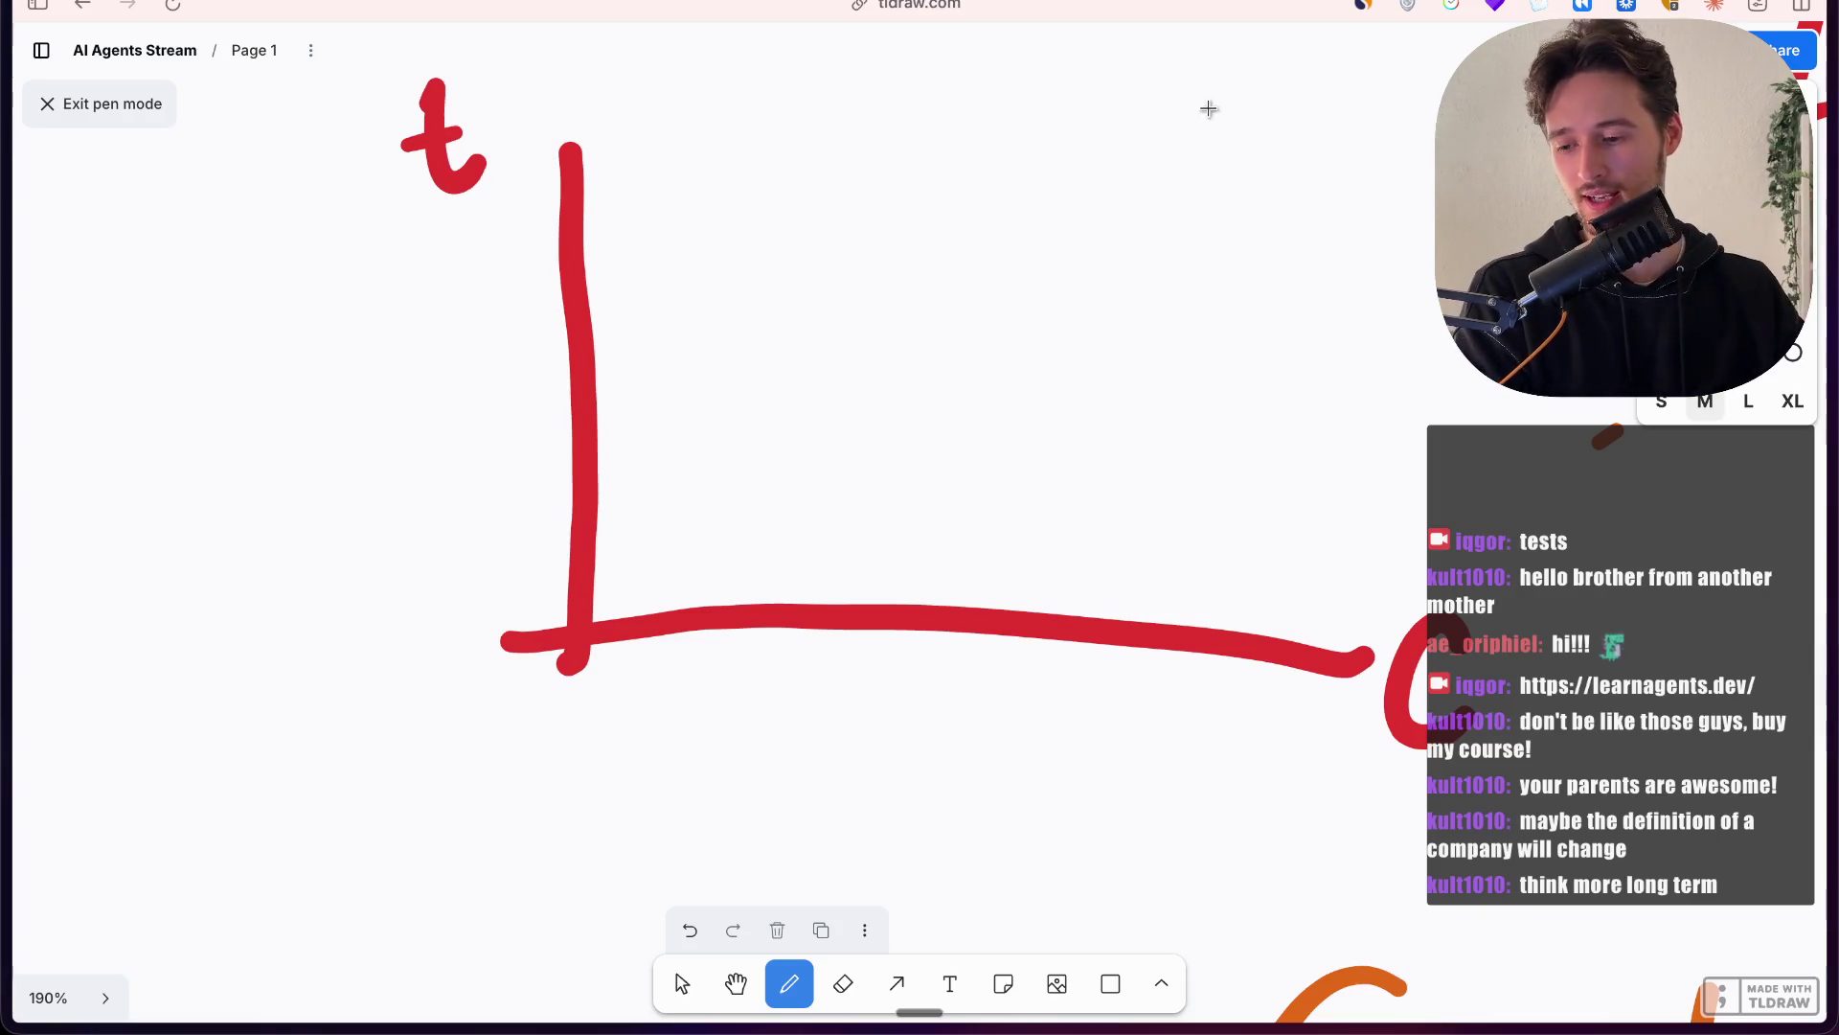
{"action": "mouse_move", "coordinate": [587, 616]}
{"action": "left_mouse_down"}
{"action": "mouse_move", "coordinate": [632, 592]}
{"action": "mouse_move", "coordinate": [692, 416]}
{"action": "mouse_move", "coordinate": [815, 230]}
{"action": "mouse_move", "coordinate": [1049, 145]}
{"action": "mouse_move", "coordinate": [1270, 155]}
{"action": "left_mouse_up"}
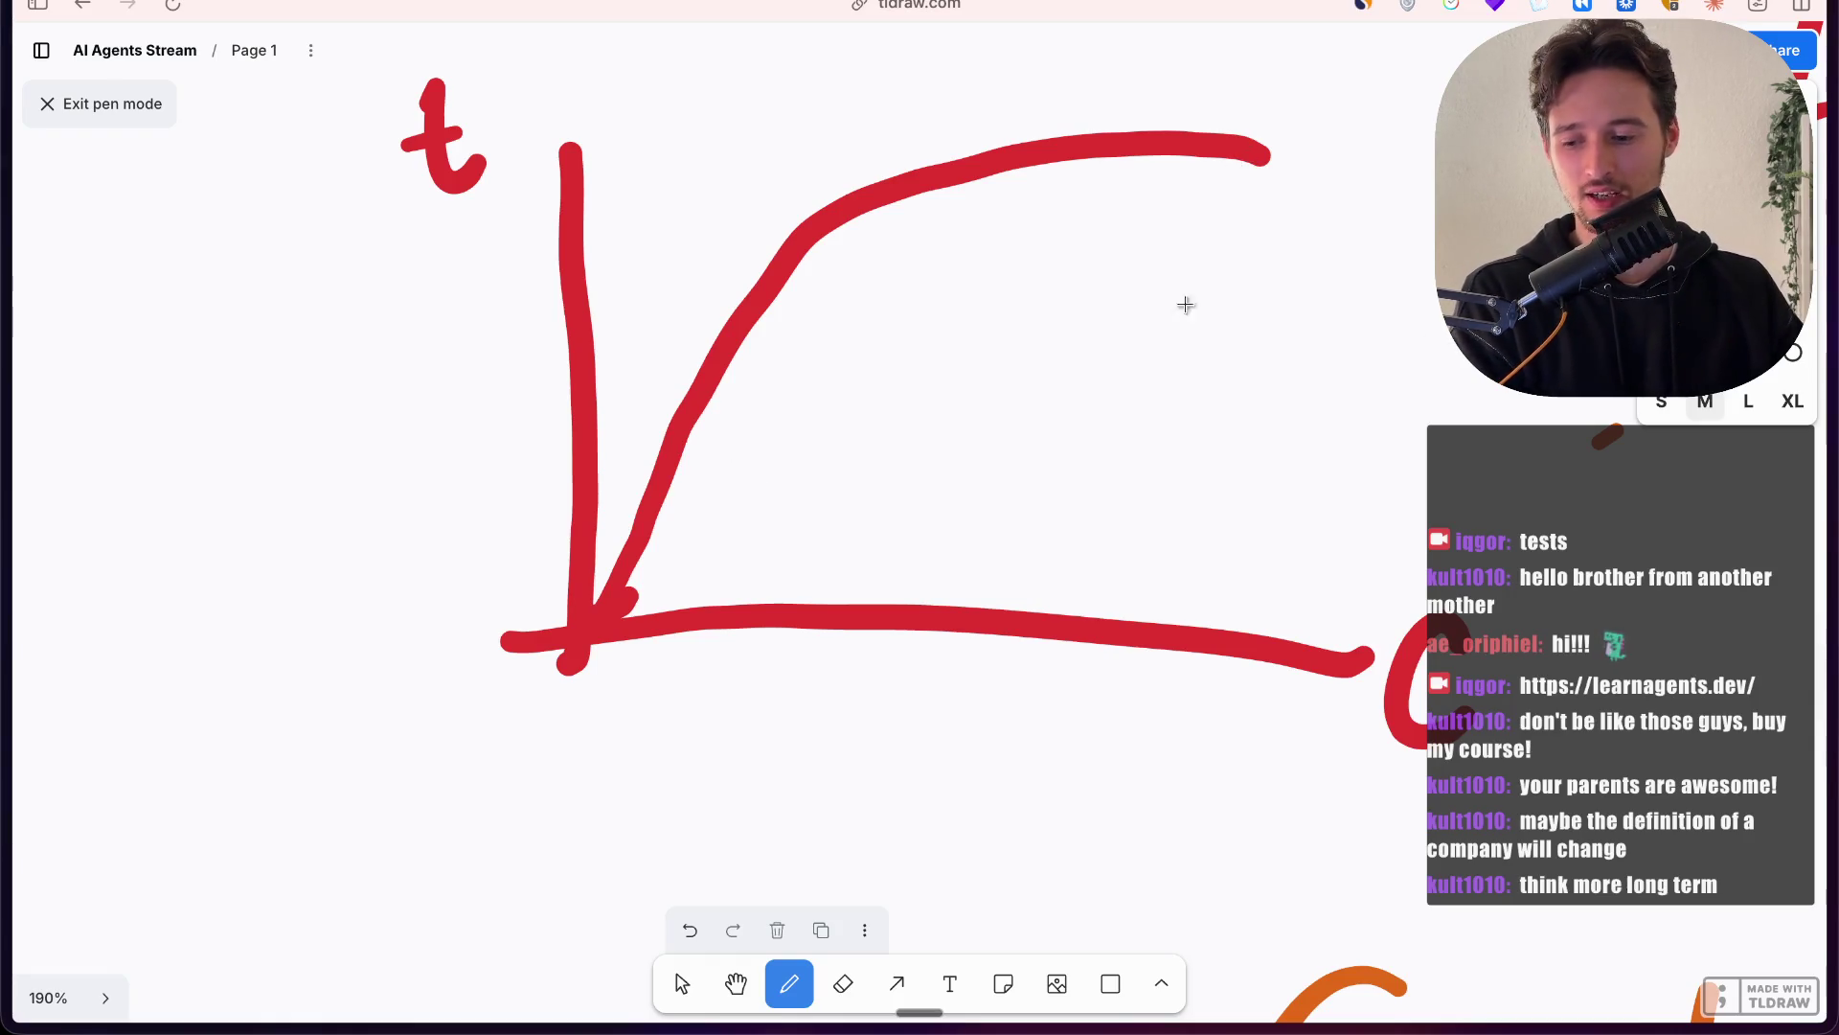
Step: Draw an orange box under the curve and write "mid" beneath it
{"action": "mouse_move", "coordinate": [816, 218]}
{"action": "left_mouse_down"}
{"action": "mouse_move", "coordinate": [831, 422]}
{"action": "mouse_move", "coordinate": [804, 613]}
{"action": "left_mouse_up"}
{"action": "left_click_drag", "start_coordinate": [570, 251], "coordinate": [853, 224]}
{"action": "left_click", "coordinate": [738, 753]}
{"action": "mouse_move", "coordinate": [738, 739]}
{"action": "left_mouse_down"}
{"action": "mouse_move", "coordinate": [846, 760]}
{"action": "mouse_move", "coordinate": [847, 781]}
{"action": "left_mouse_up"}
{"action": "left_click", "coordinate": [848, 709]}
{"action": "mouse_move", "coordinate": [919, 685]}
{"action": "left_mouse_down"}
{"action": "mouse_move", "coordinate": [911, 731]}
{"action": "mouse_move", "coordinate": [939, 781]}
{"action": "left_mouse_up"}
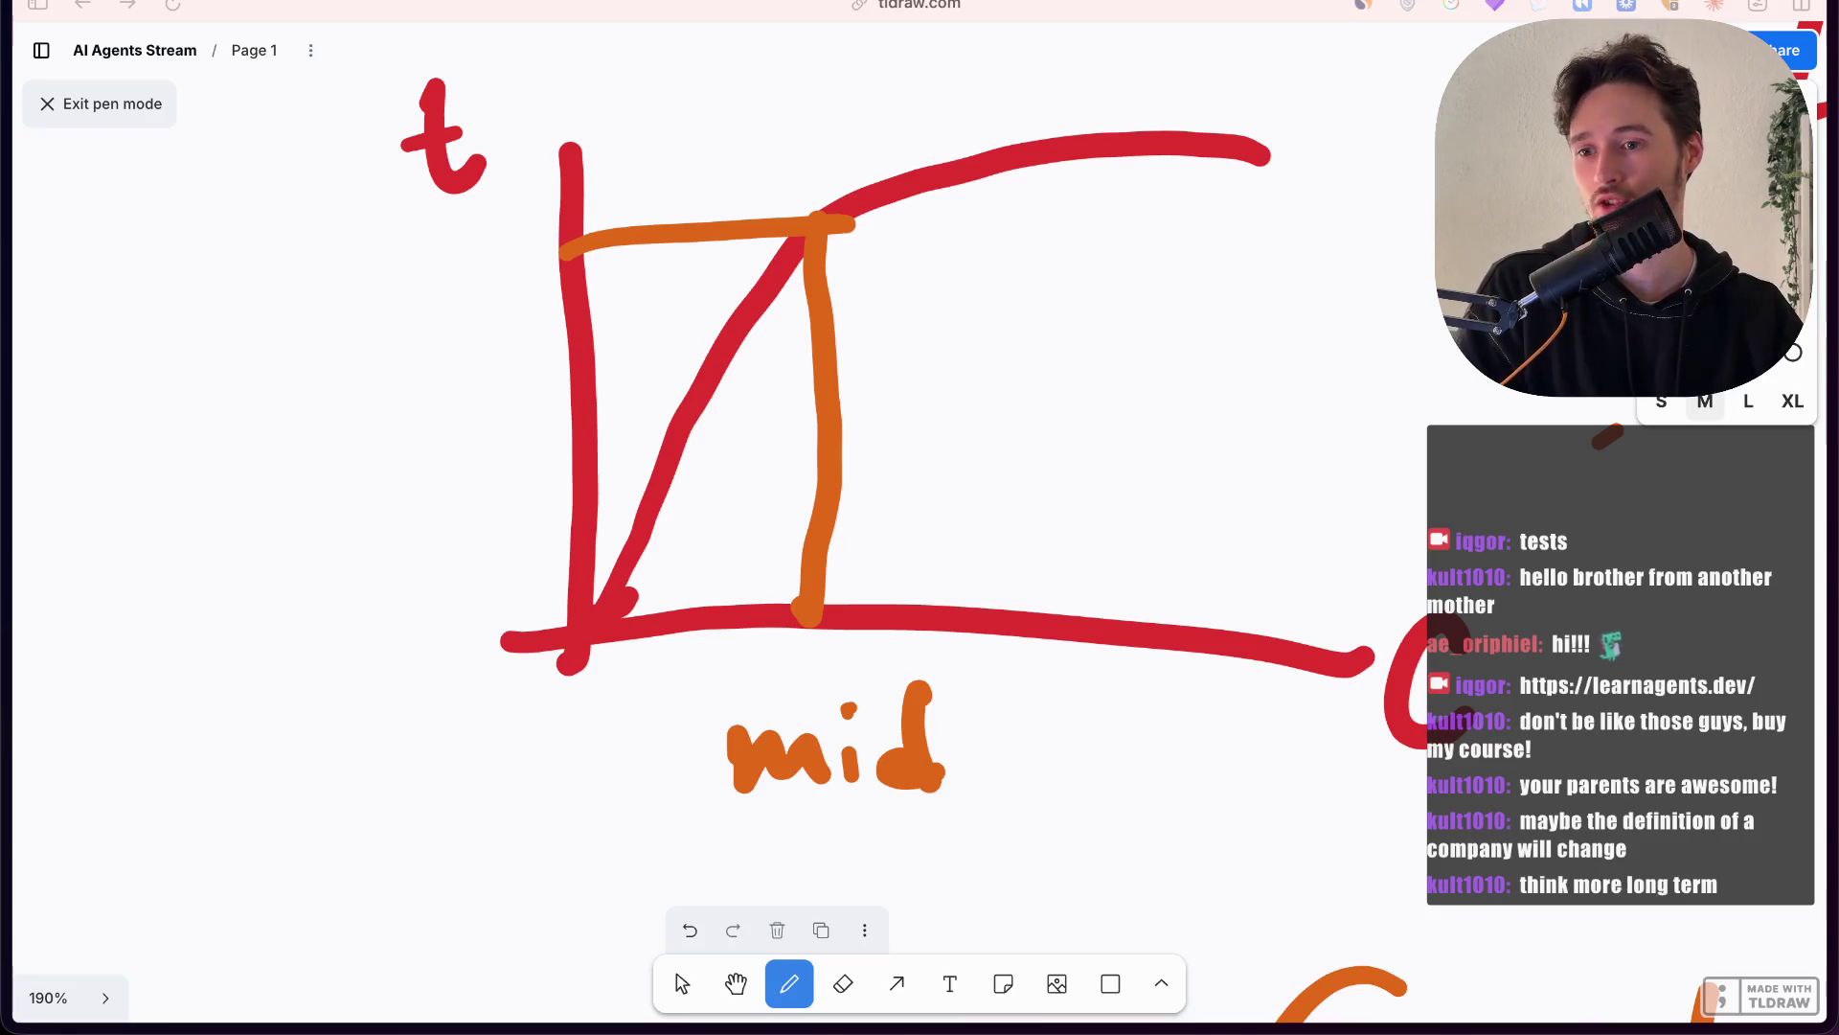
{"action": "scroll", "coordinate": [1085, 415], "scroll_direction": "right", "scroll_amount": 3}
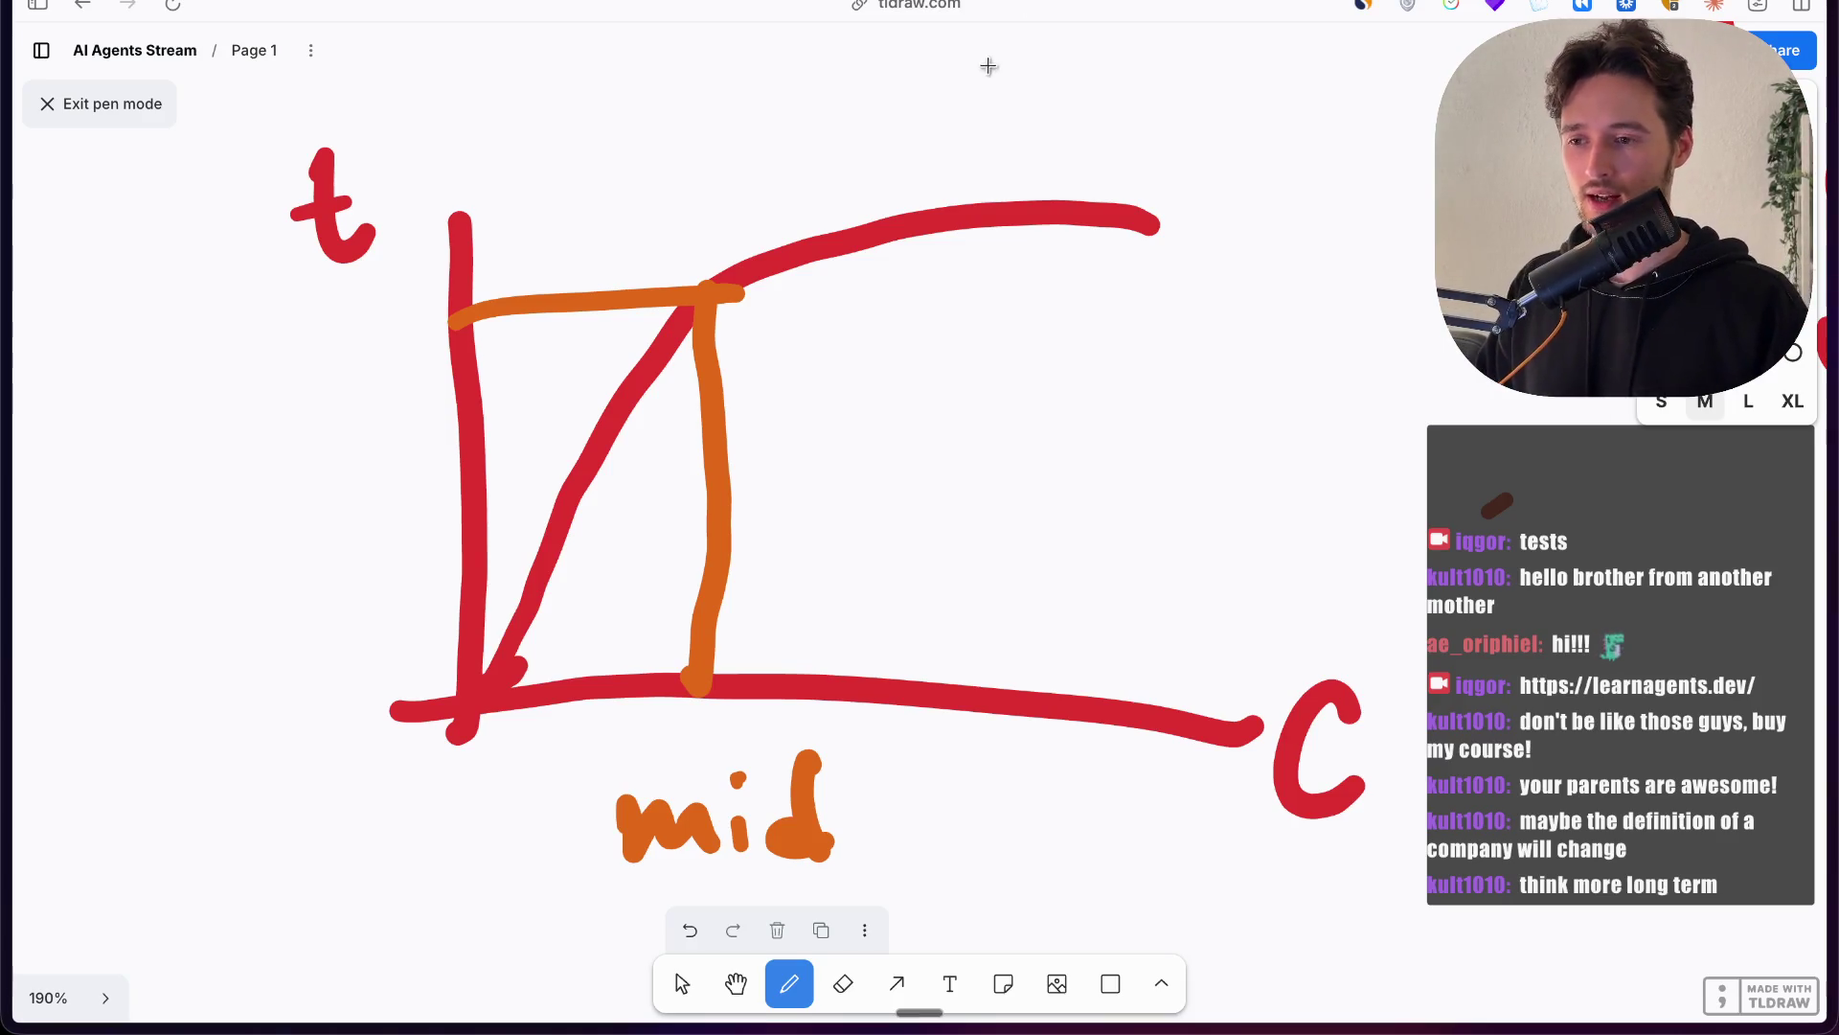
Step: Pan to the OpenClaw notes and underline OpenClaw with a long green line
{"action": "scroll", "coordinate": [975, 122], "scroll_direction": "down", "scroll_amount": 2}
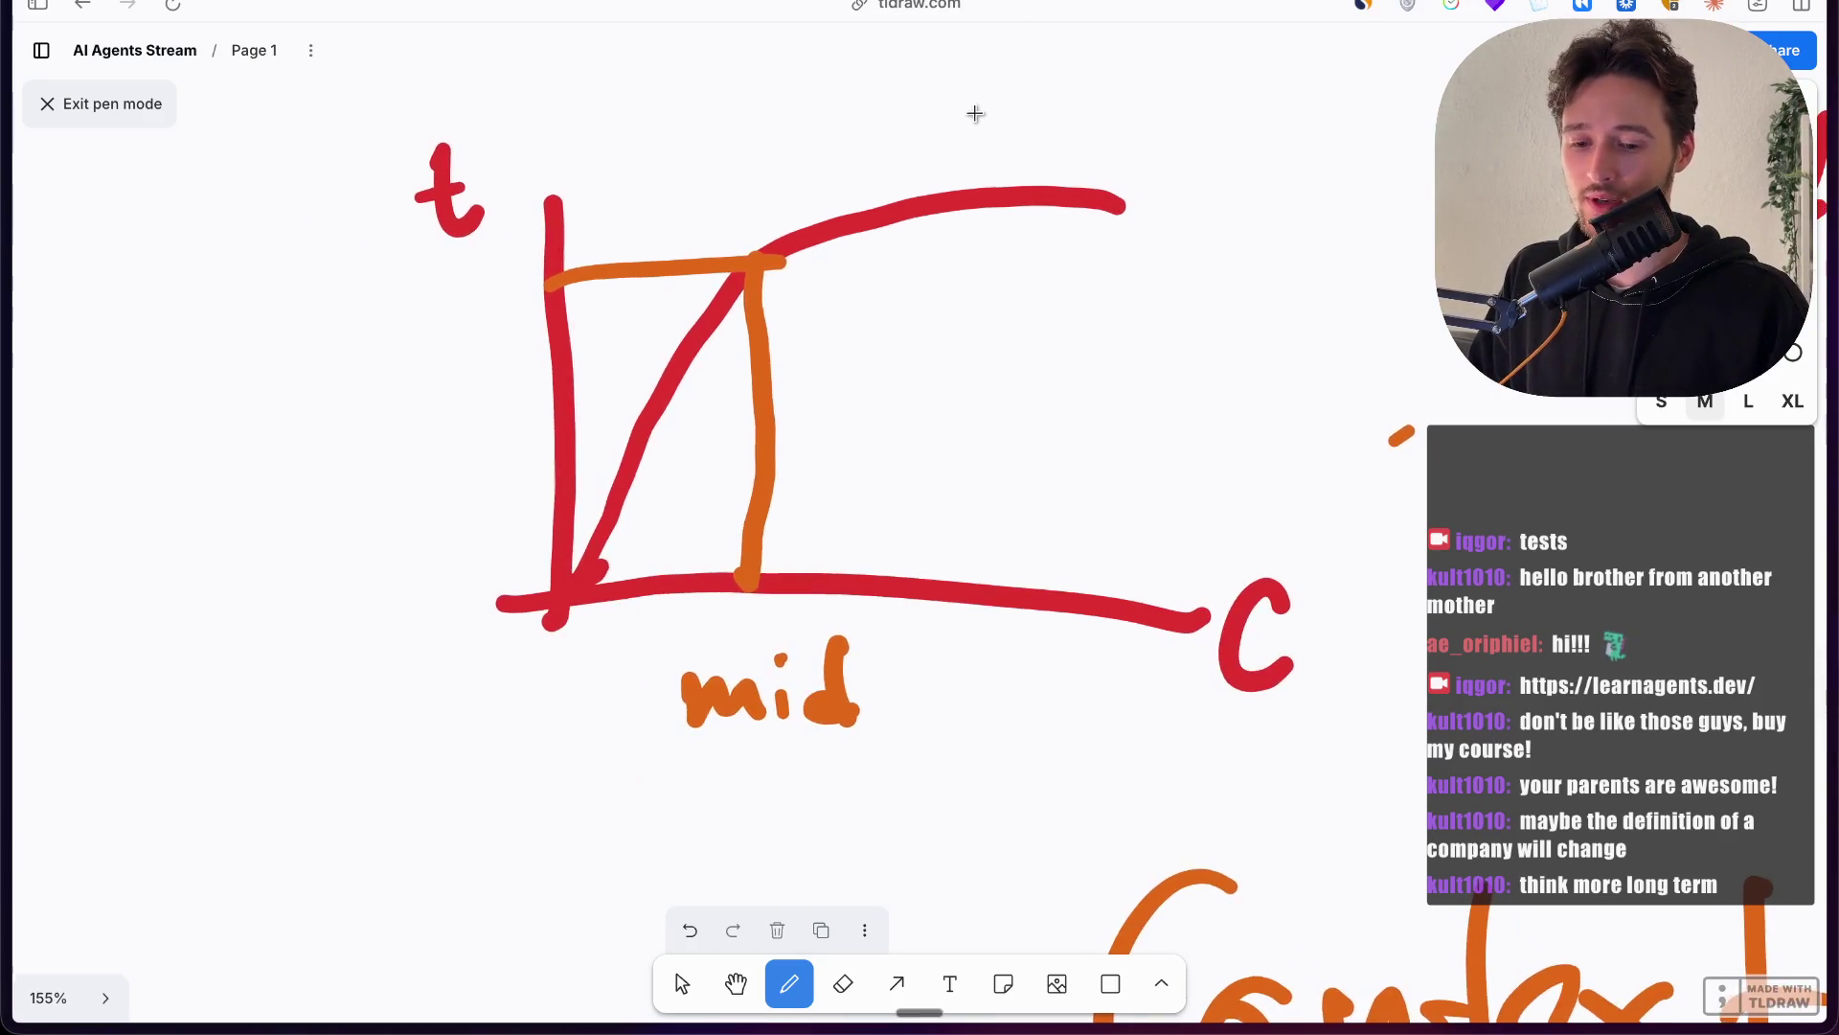
{"action": "scroll", "coordinate": [975, 123], "scroll_direction": "right", "scroll_amount": 4}
{"action": "scroll", "coordinate": [976, 122], "scroll_direction": "up", "scroll_amount": 2}
{"action": "scroll", "coordinate": [966, 121], "scroll_direction": "right", "scroll_amount": 1}
{"action": "scroll", "coordinate": [966, 121], "scroll_direction": "up", "scroll_amount": 1}
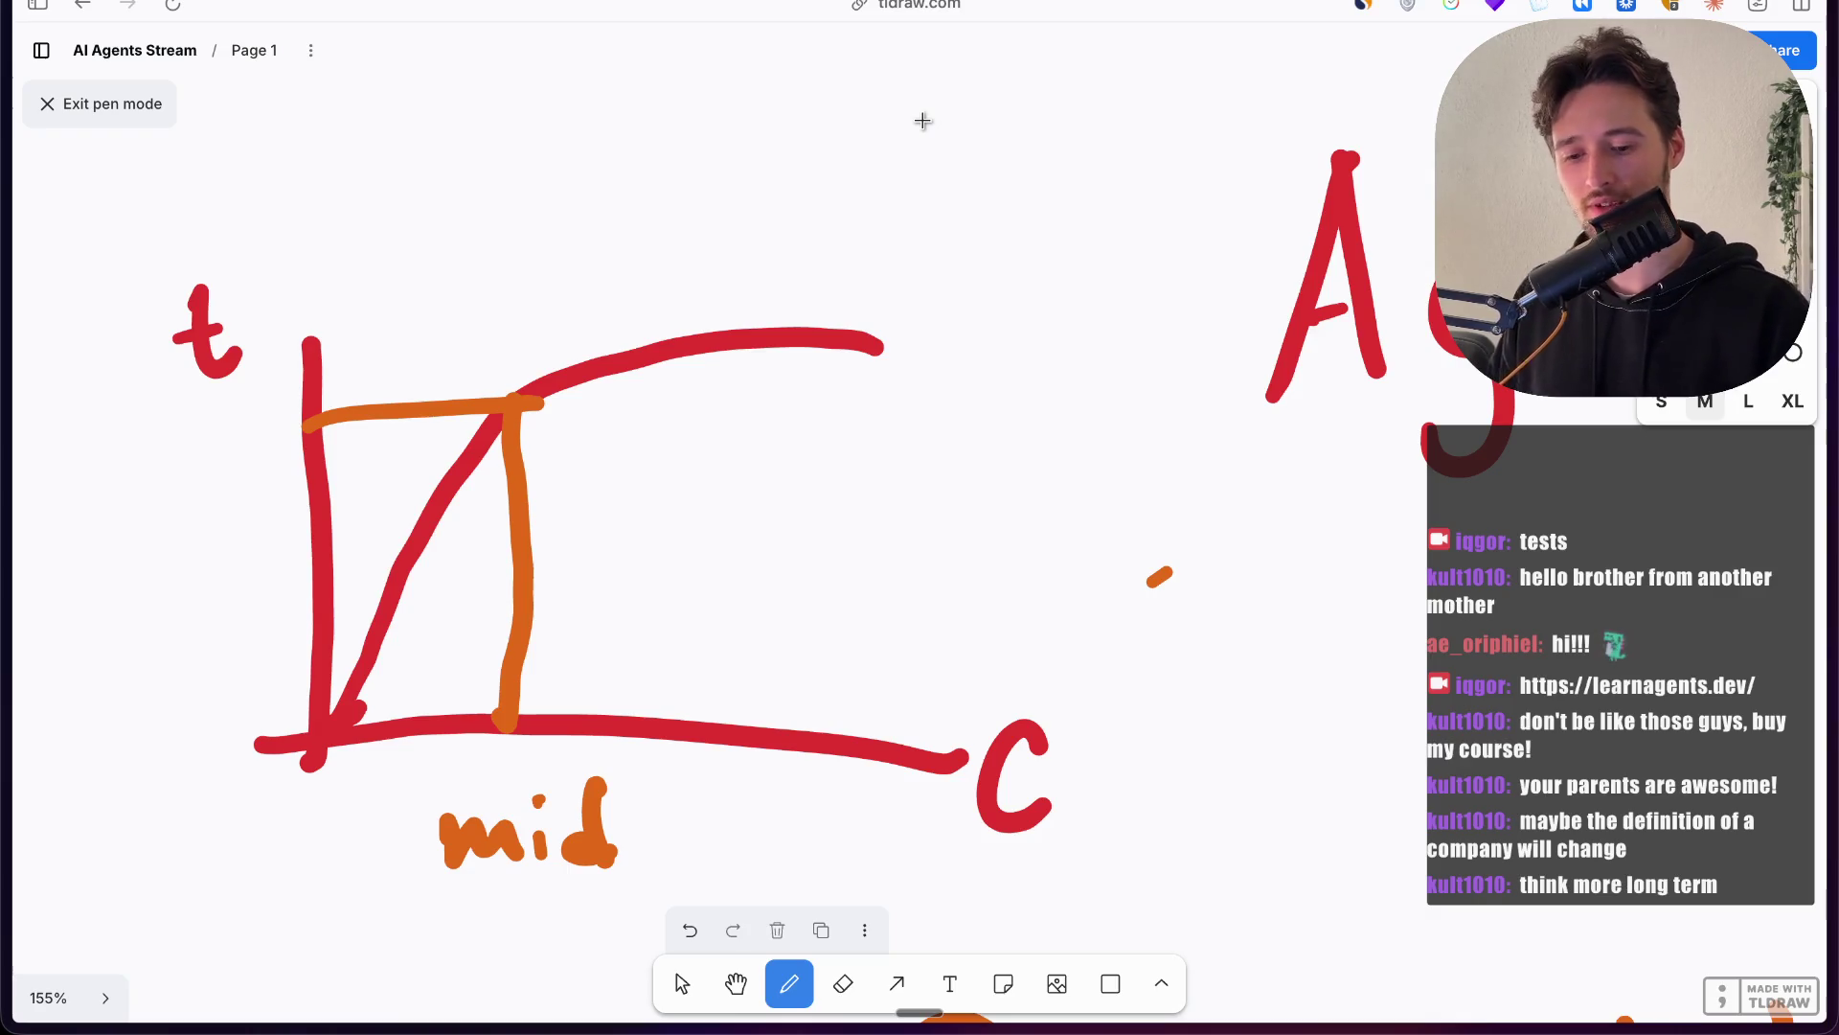
{"action": "scroll", "coordinate": [961, 398], "scroll_direction": "down", "scroll_amount": 5}
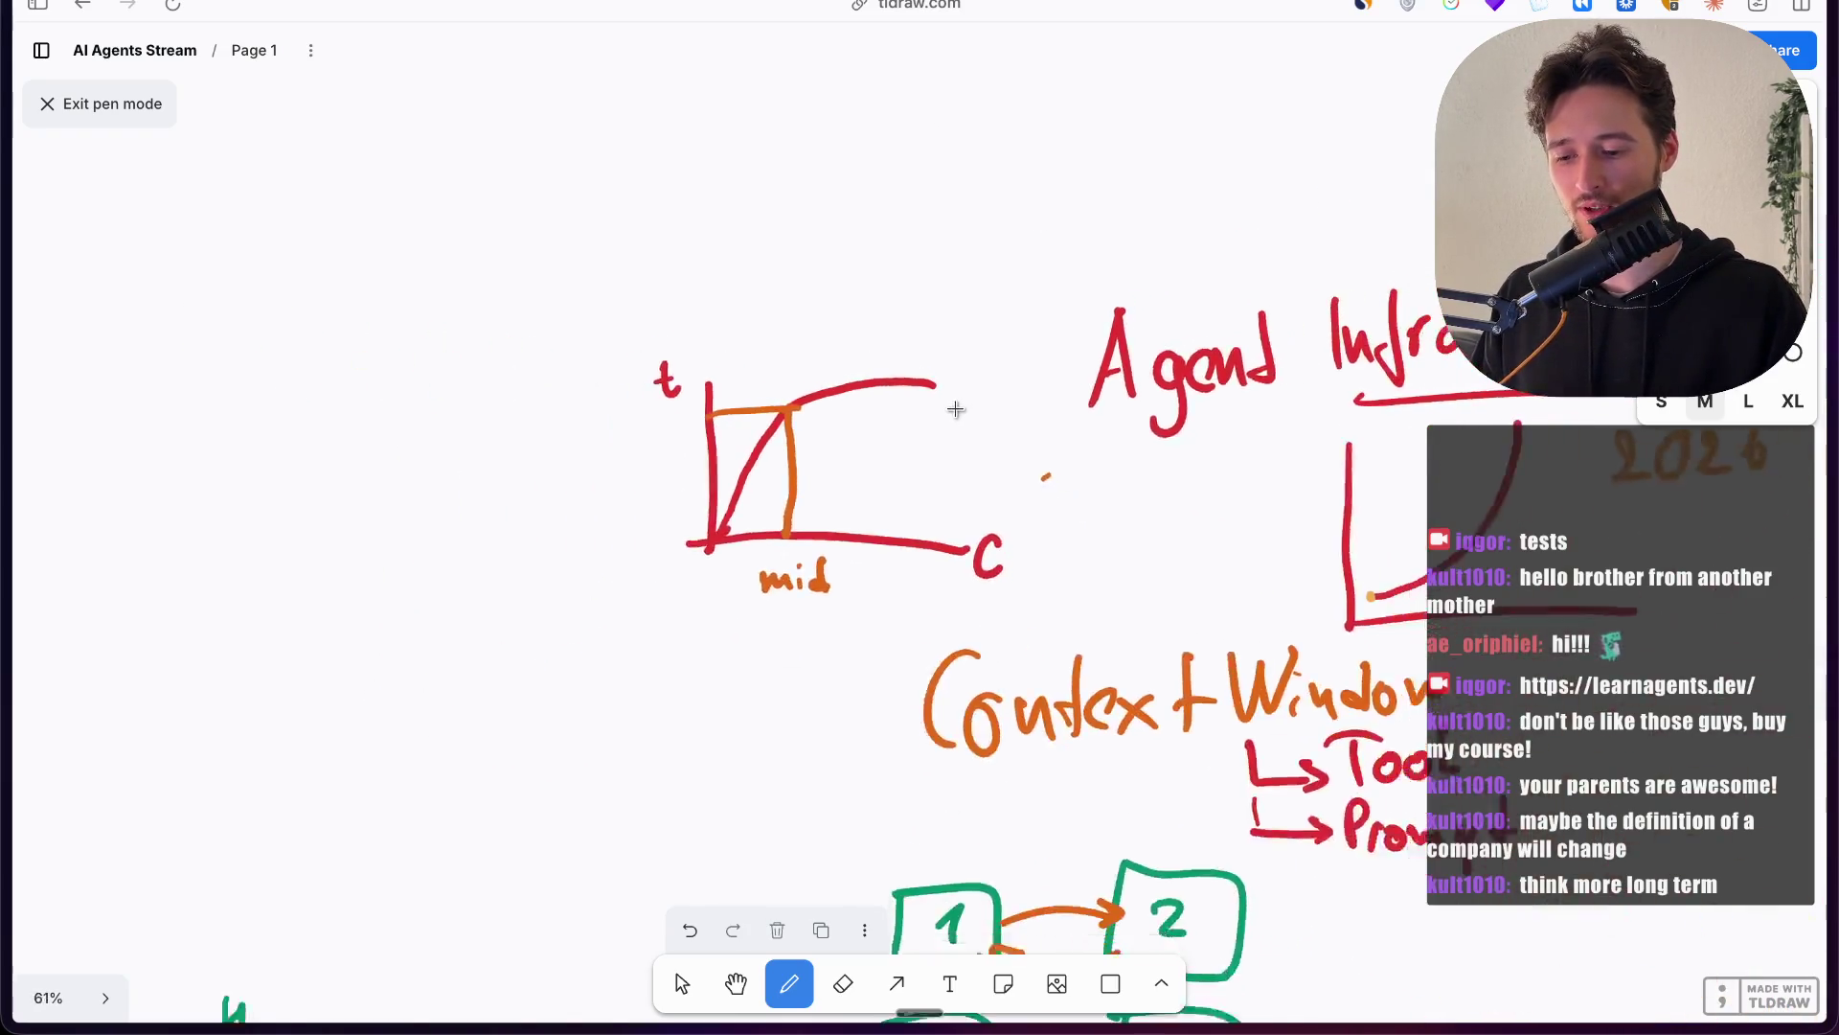
{"action": "scroll", "coordinate": [946, 417], "scroll_direction": "down", "scroll_amount": 10}
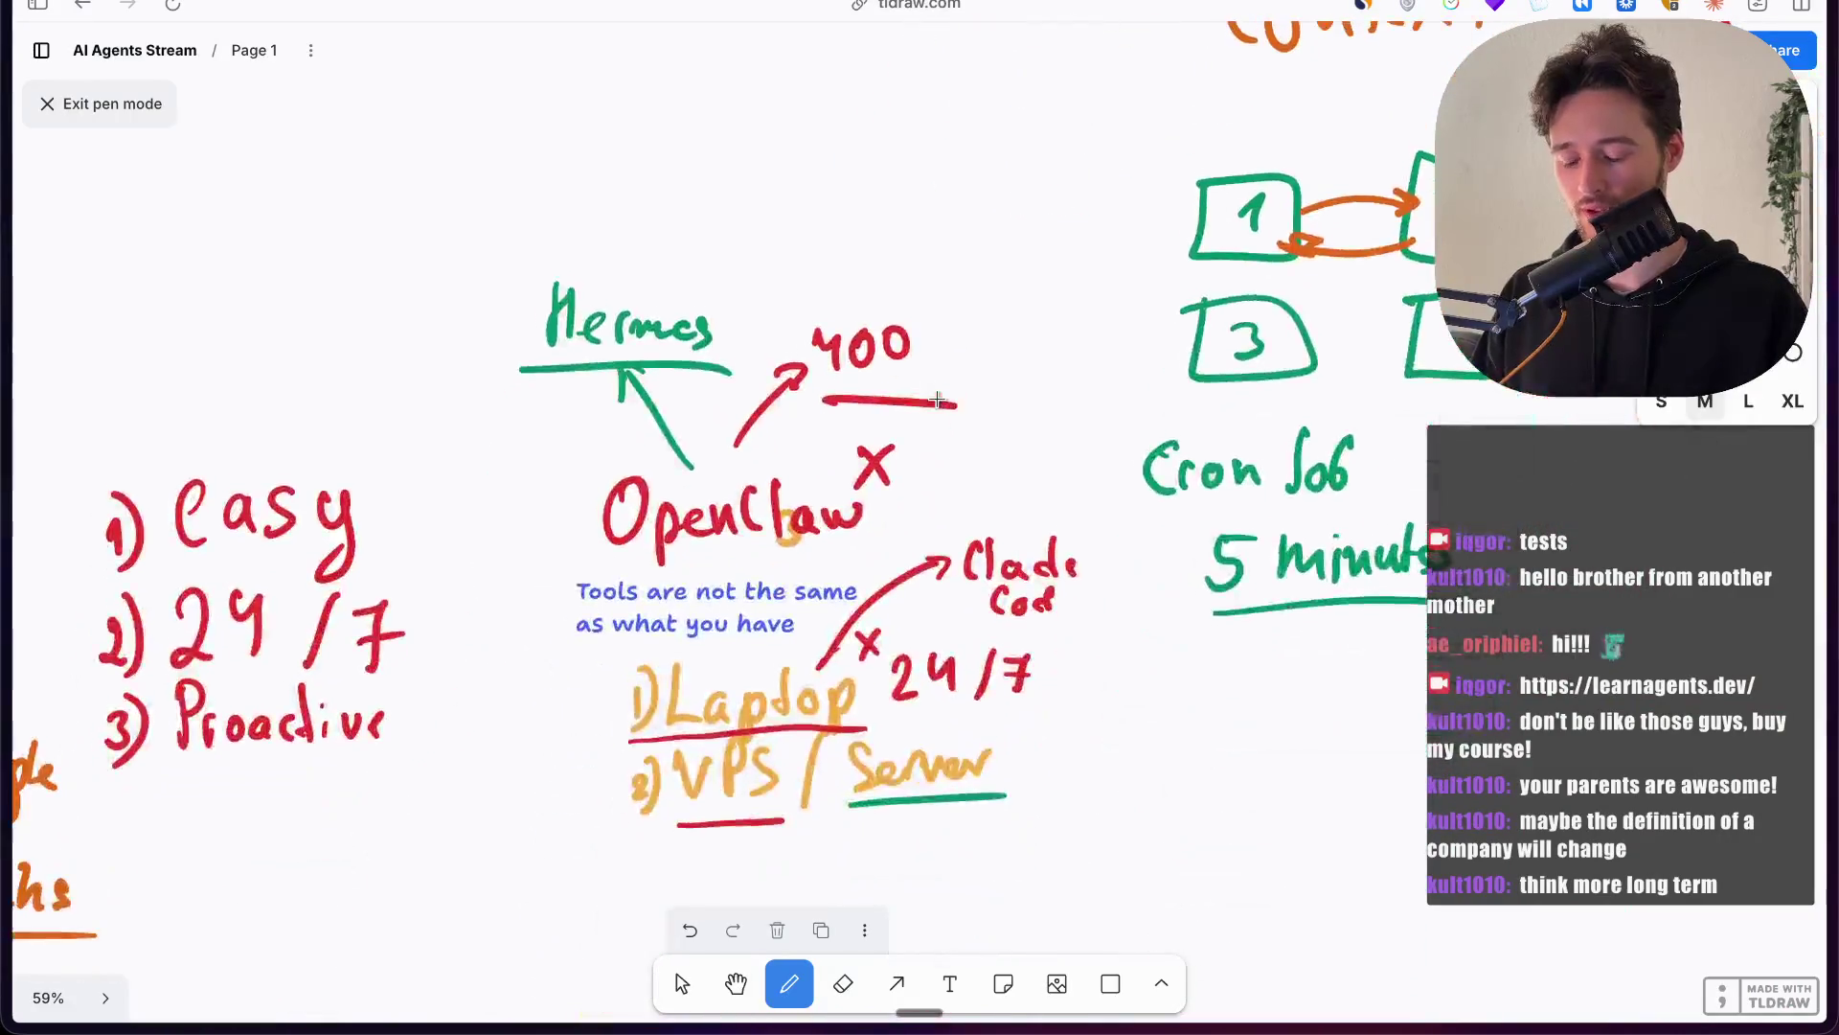
{"action": "scroll", "coordinate": [940, 401], "scroll_direction": "up", "scroll_amount": 5}
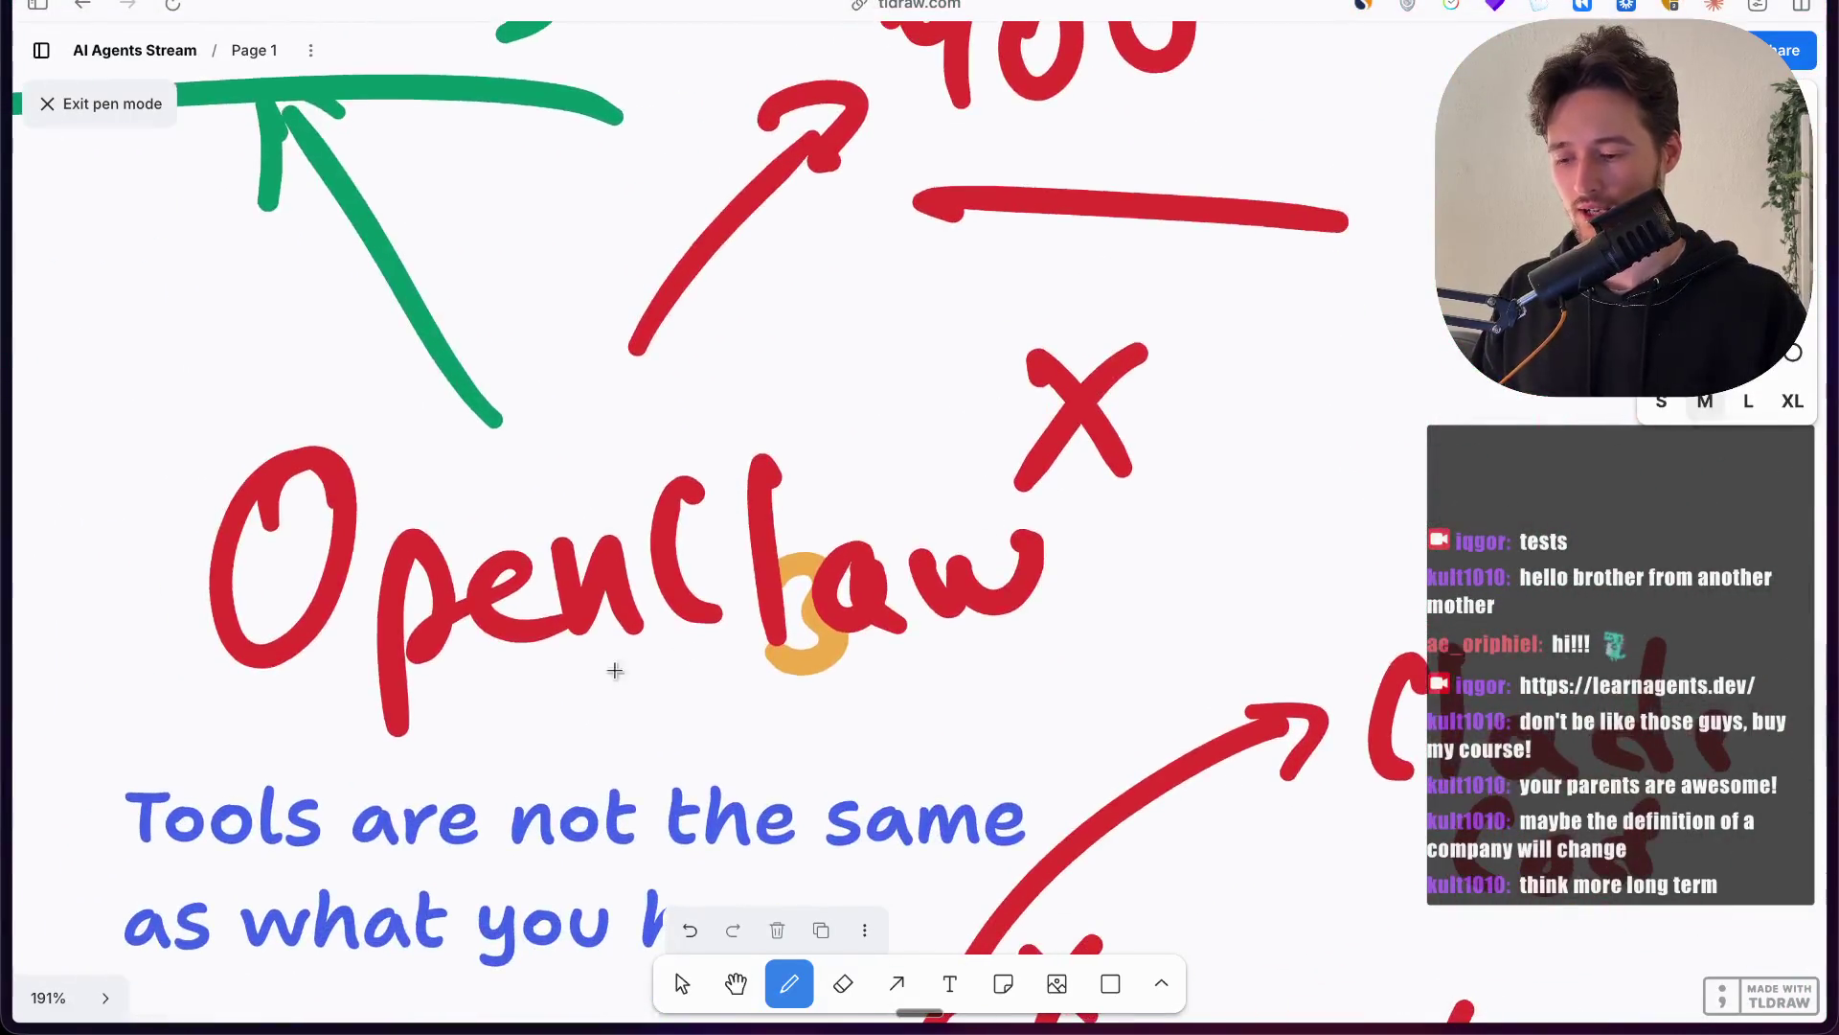
{"action": "left_click_drag", "start_coordinate": [669, 704], "coordinate": [1180, 689]}
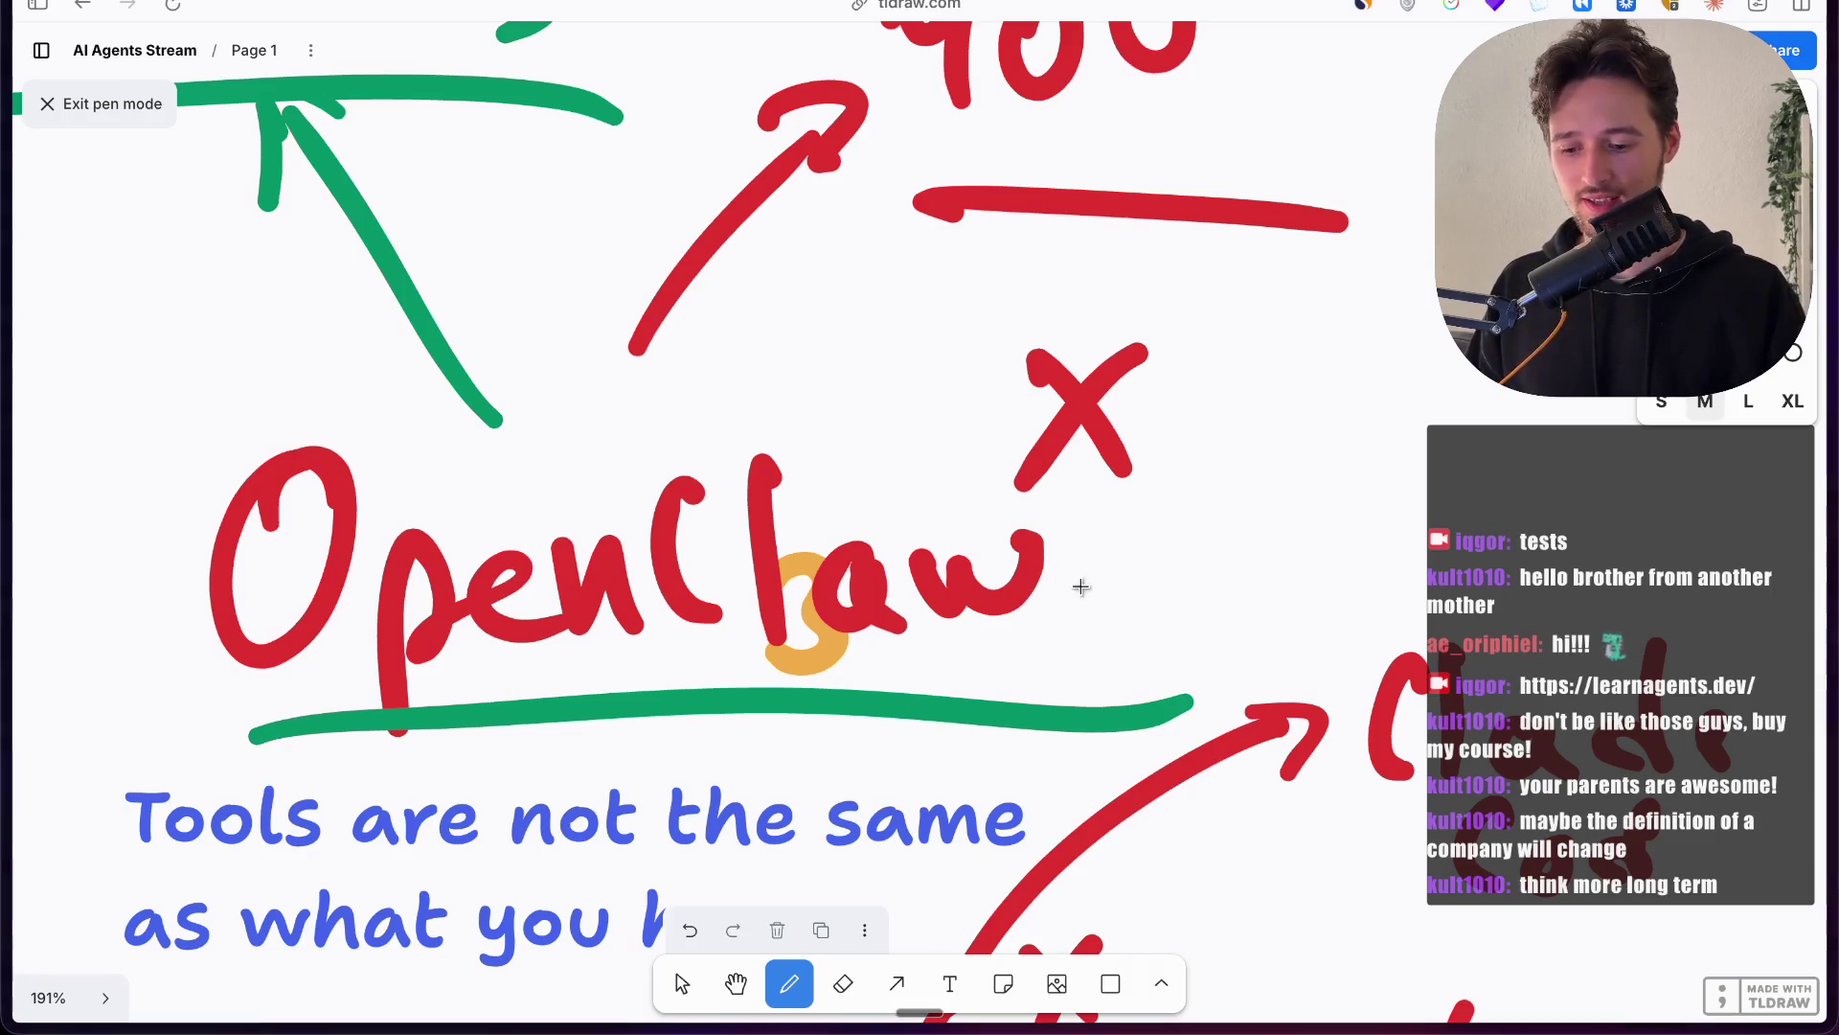
{"action": "scroll", "coordinate": [1078, 587], "scroll_direction": "down", "scroll_amount": 5}
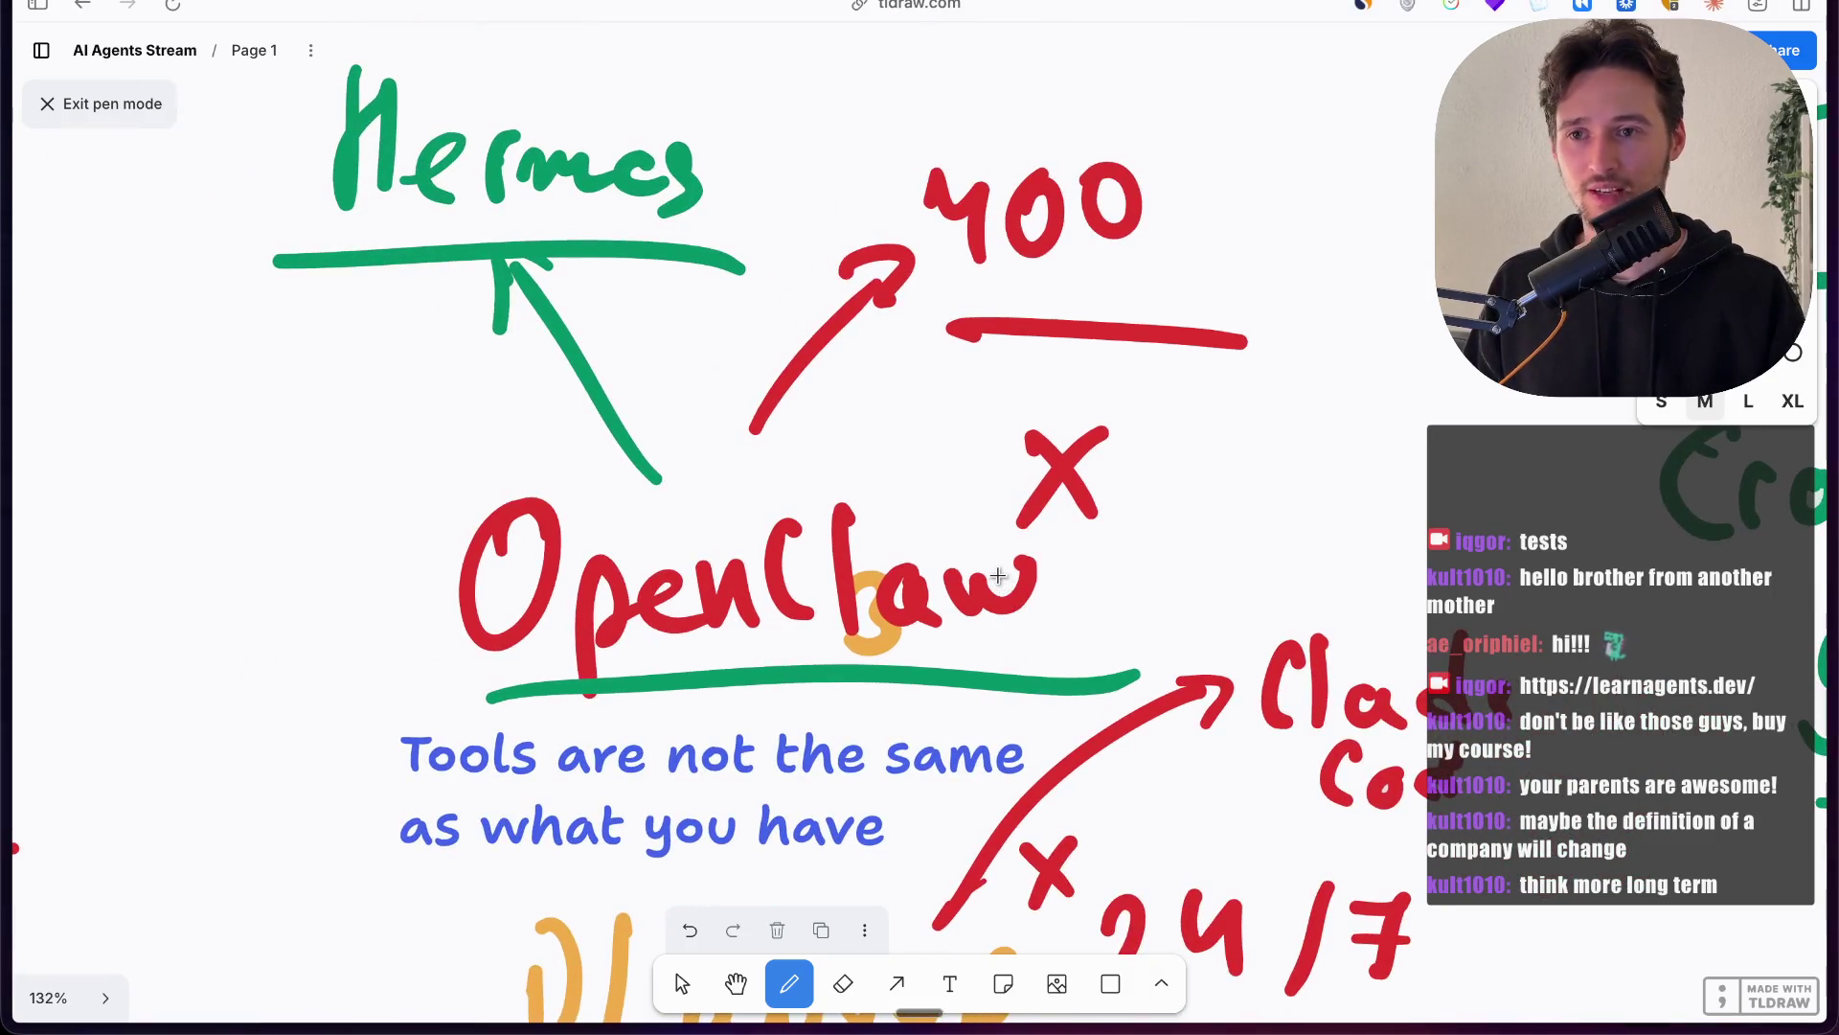
{"action": "scroll", "coordinate": [998, 575], "scroll_direction": "down", "scroll_amount": 3}
{"action": "scroll", "coordinate": [998, 575], "scroll_direction": "right", "scroll_amount": 5}
{"action": "scroll", "coordinate": [998, 575], "scroll_direction": "up", "scroll_amount": 3}
{"action": "scroll", "coordinate": [998, 574], "scroll_direction": "right", "scroll_amount": 10}
{"action": "scroll", "coordinate": [998, 575], "scroll_direction": "up", "scroll_amount": 3}
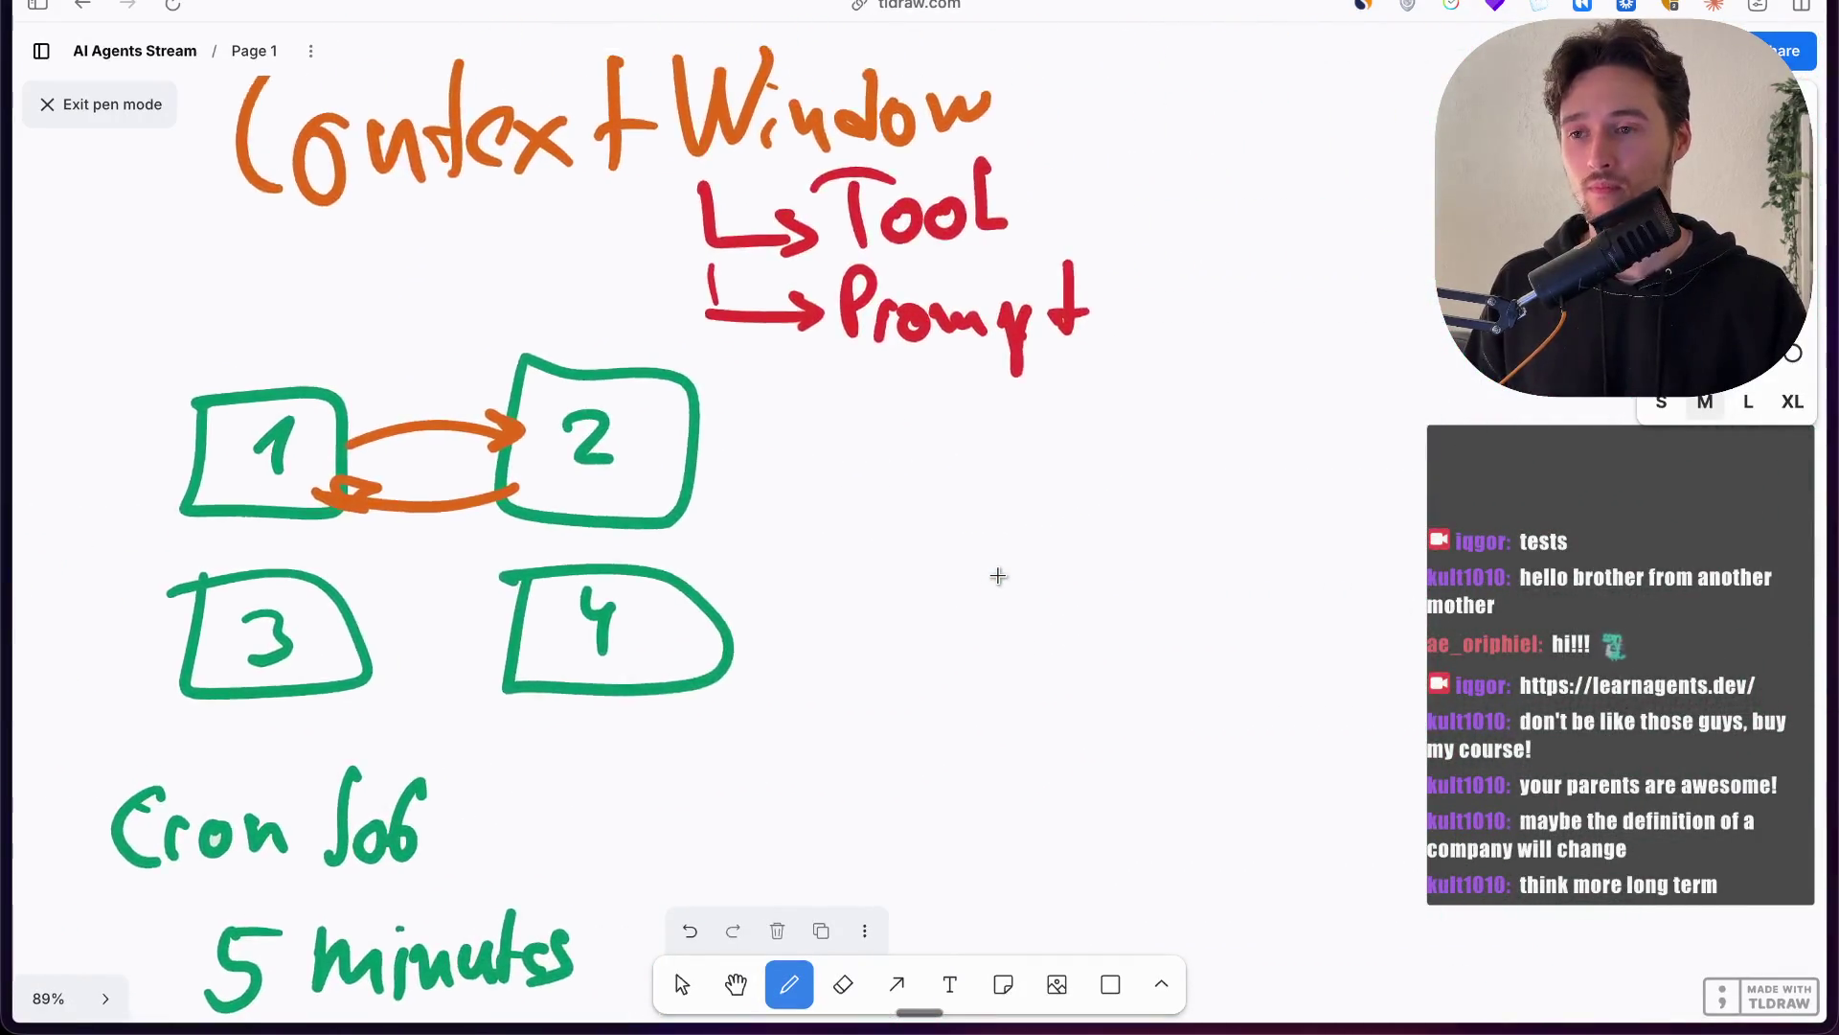
{"action": "scroll", "coordinate": [998, 575], "scroll_direction": "up", "scroll_amount": 2}
{"action": "scroll", "coordinate": [999, 575], "scroll_direction": "left", "scroll_amount": 1}
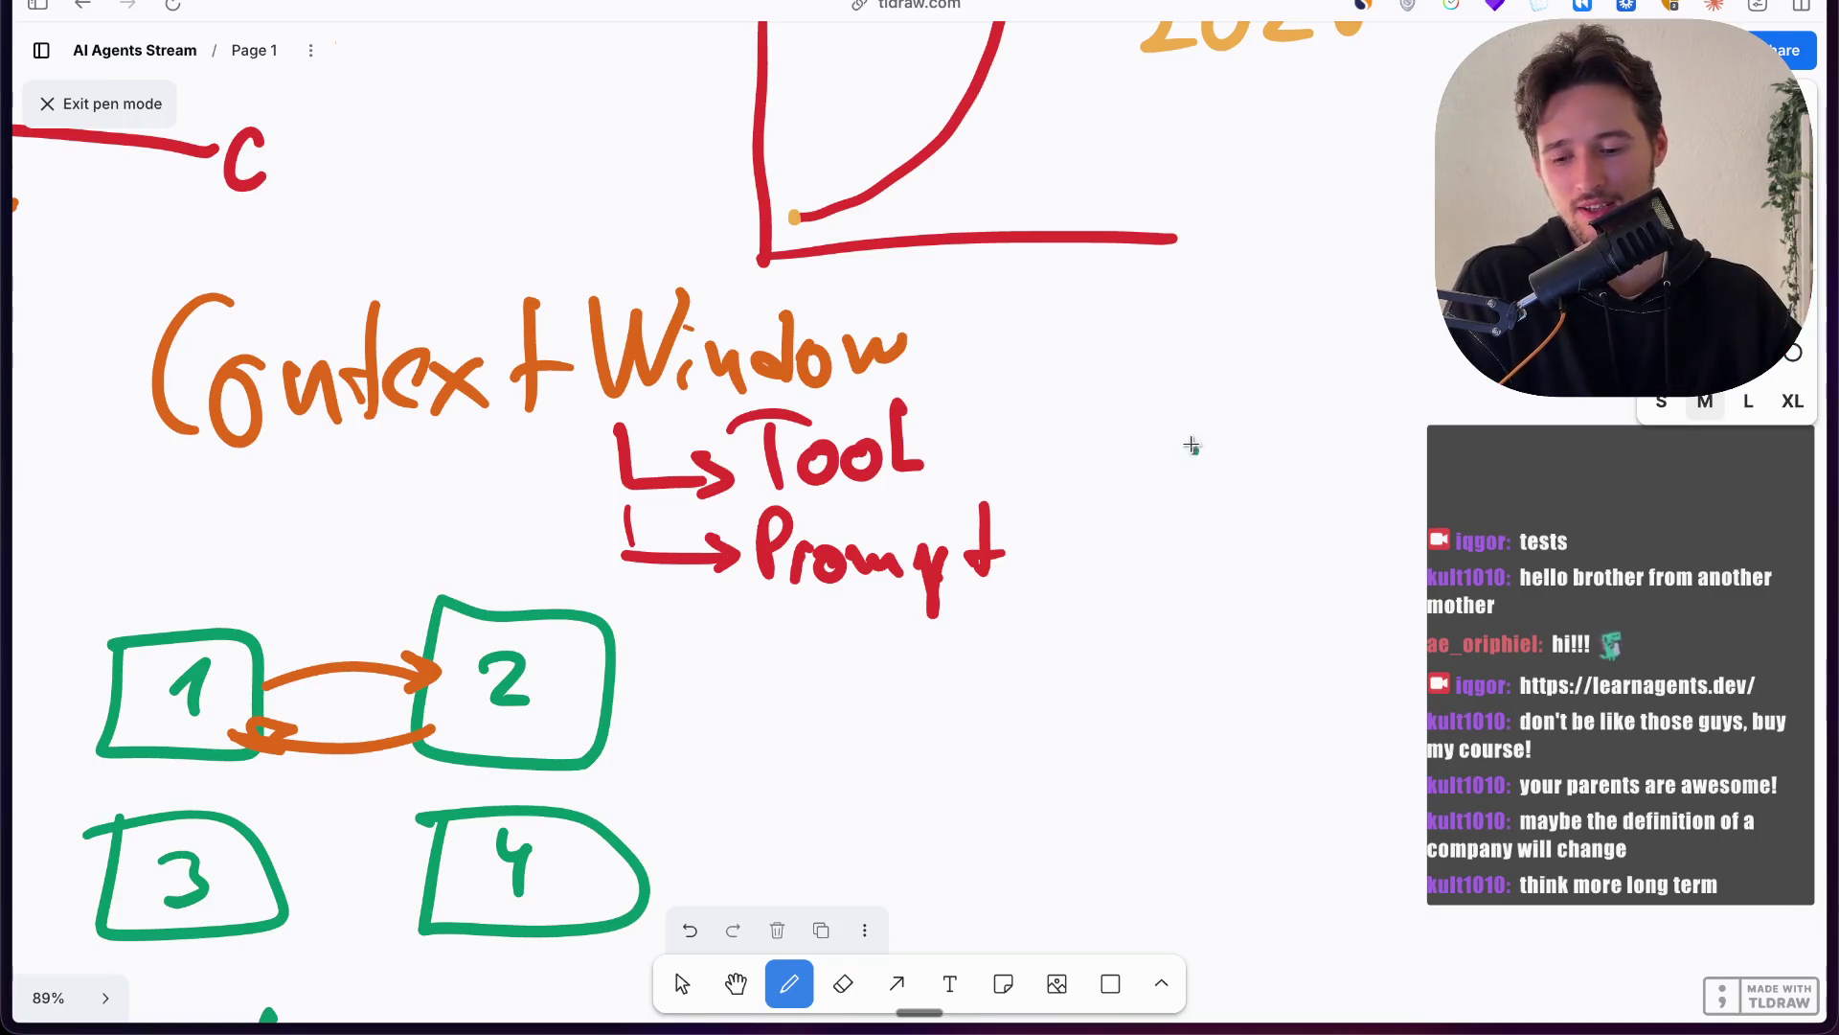
Step: Write "33 Million" in green and underline it
{"action": "left_click_drag", "start_coordinate": [1189, 435], "coordinate": [1191, 554]}
{"action": "mouse_move", "coordinate": [1298, 436]}
{"action": "left_mouse_down"}
{"action": "mouse_move", "coordinate": [1300, 544]}
{"action": "mouse_move", "coordinate": [1461, 422]}
{"action": "mouse_move", "coordinate": [1530, 523]}
{"action": "left_mouse_up"}
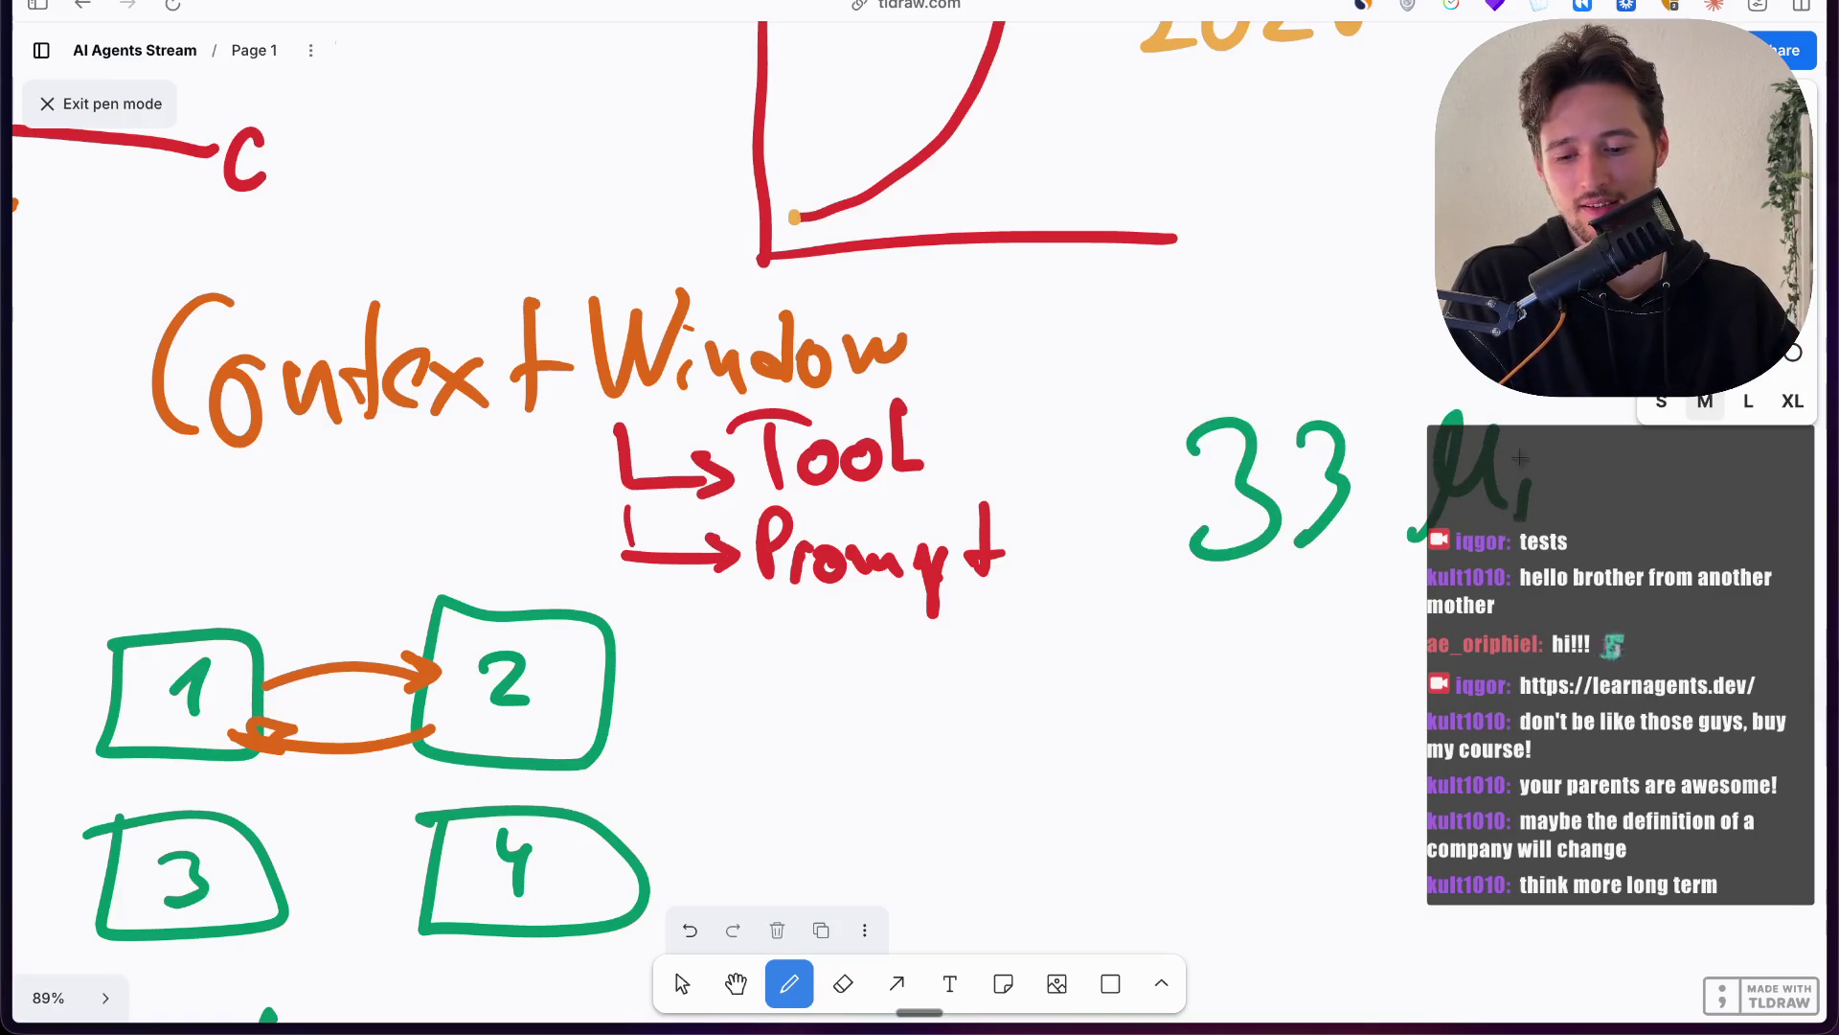
{"action": "left_click_drag", "start_coordinate": [1523, 436], "coordinate": [1537, 452]}
{"action": "left_click_drag", "start_coordinate": [1545, 457], "coordinate": [1559, 525]}
{"action": "mouse_move", "coordinate": [1581, 426]}
{"action": "left_mouse_down"}
{"action": "mouse_move", "coordinate": [1585, 525]}
{"action": "mouse_move", "coordinate": [1634, 494]}
{"action": "mouse_move", "coordinate": [1696, 527]}
{"action": "left_mouse_up"}
{"action": "left_click_drag", "start_coordinate": [1147, 639], "coordinate": [1746, 627]}
{"action": "scroll", "coordinate": [1702, 611], "scroll_direction": "up", "scroll_amount": 5}
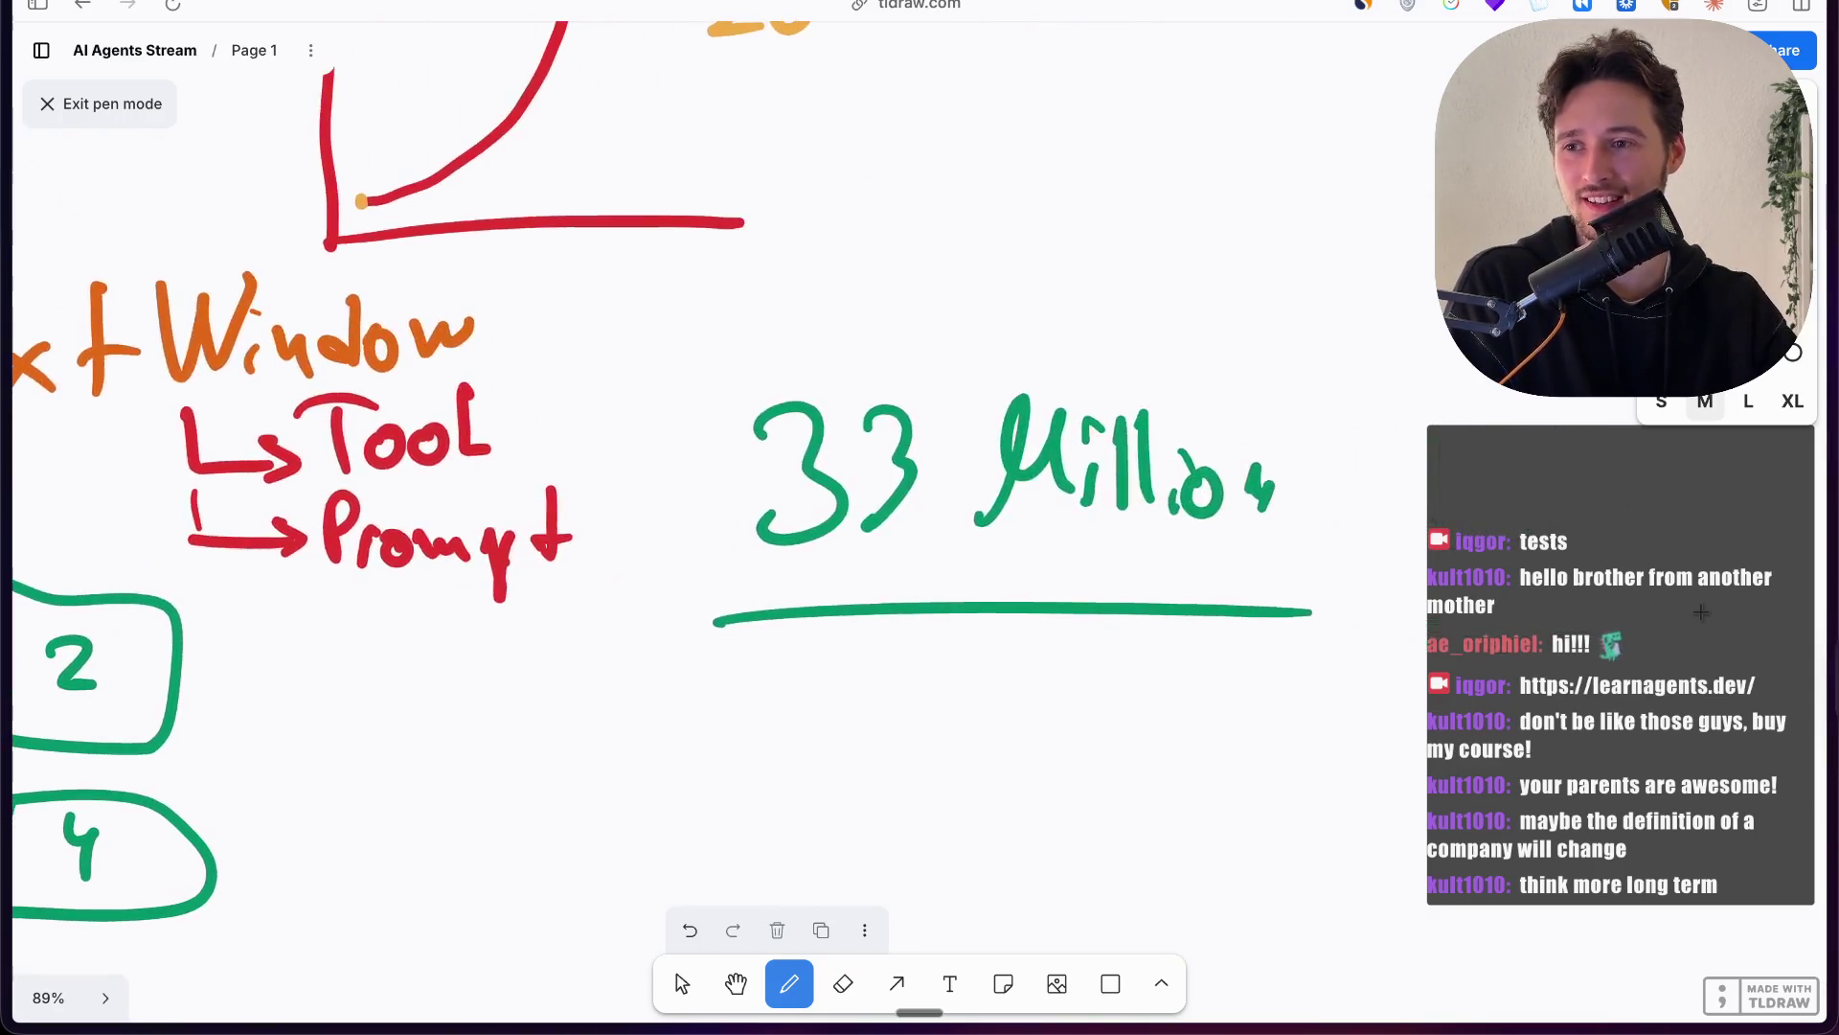
{"action": "scroll", "coordinate": [1313, 616], "scroll_direction": "down", "scroll_amount": 1}
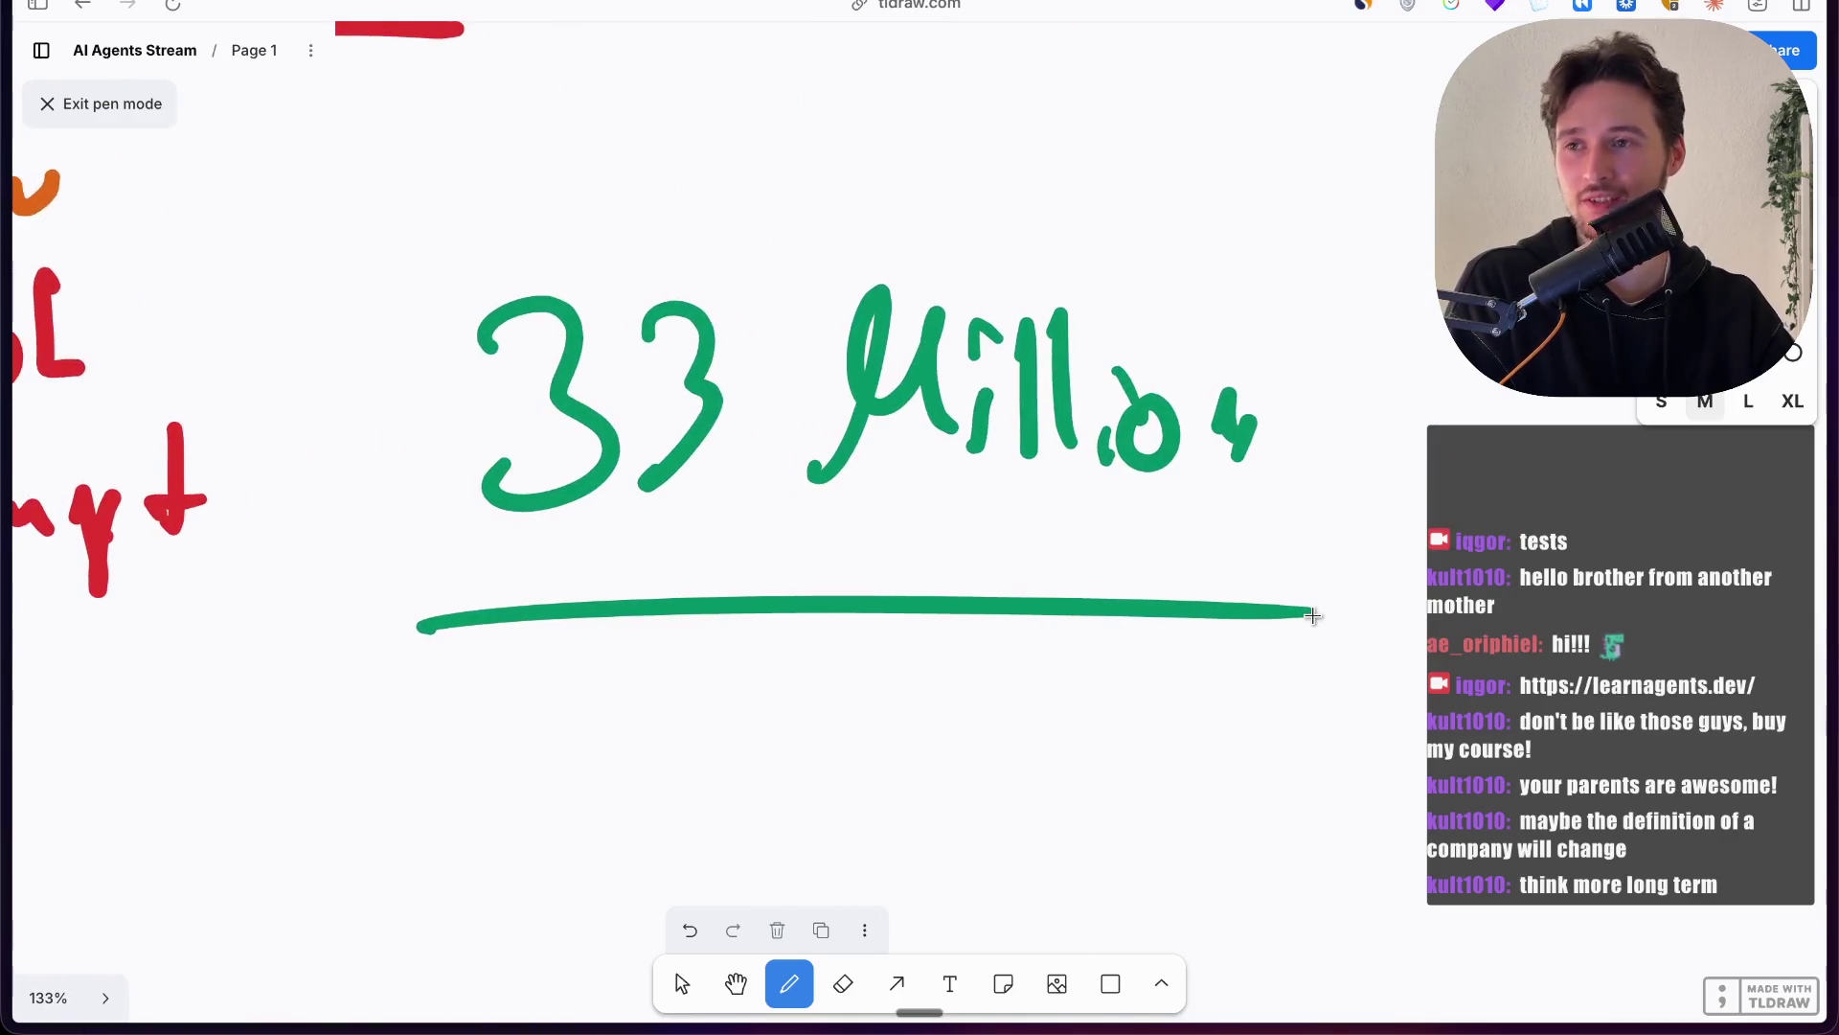
{"action": "scroll", "coordinate": [1312, 616], "scroll_direction": "up", "scroll_amount": 2}
{"action": "scroll", "coordinate": [1312, 616], "scroll_direction": "right", "scroll_amount": 2}
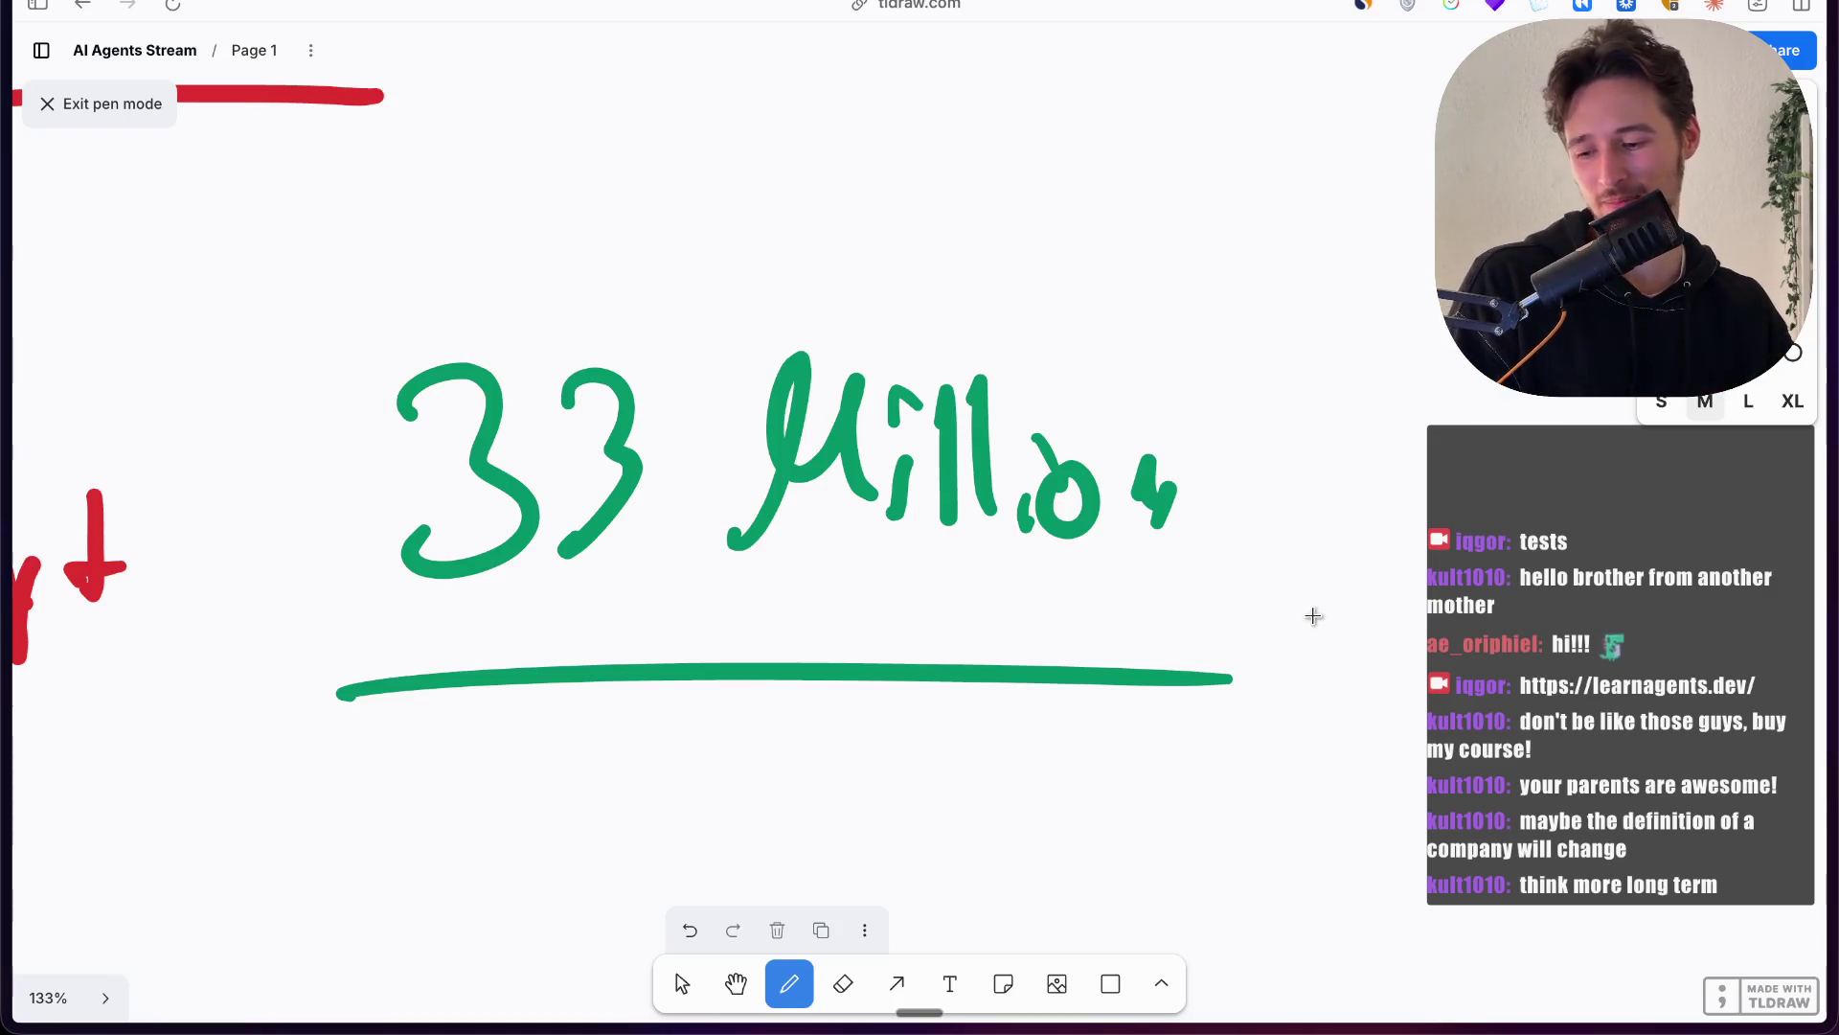
Step: Write and underline "$100m +" above, then box "33 Million"
{"action": "mouse_move", "coordinate": [817, 106]}
{"action": "left_mouse_down"}
{"action": "mouse_move", "coordinate": [787, 95]}
{"action": "mouse_move", "coordinate": [766, 206]}
{"action": "mouse_move", "coordinate": [912, 147]}
{"action": "mouse_move", "coordinate": [1021, 185]}
{"action": "mouse_move", "coordinate": [1130, 125]}
{"action": "mouse_move", "coordinate": [1245, 143]}
{"action": "mouse_move", "coordinate": [1279, 182]}
{"action": "left_mouse_up"}
{"action": "left_click_drag", "start_coordinate": [726, 276], "coordinate": [1332, 261]}
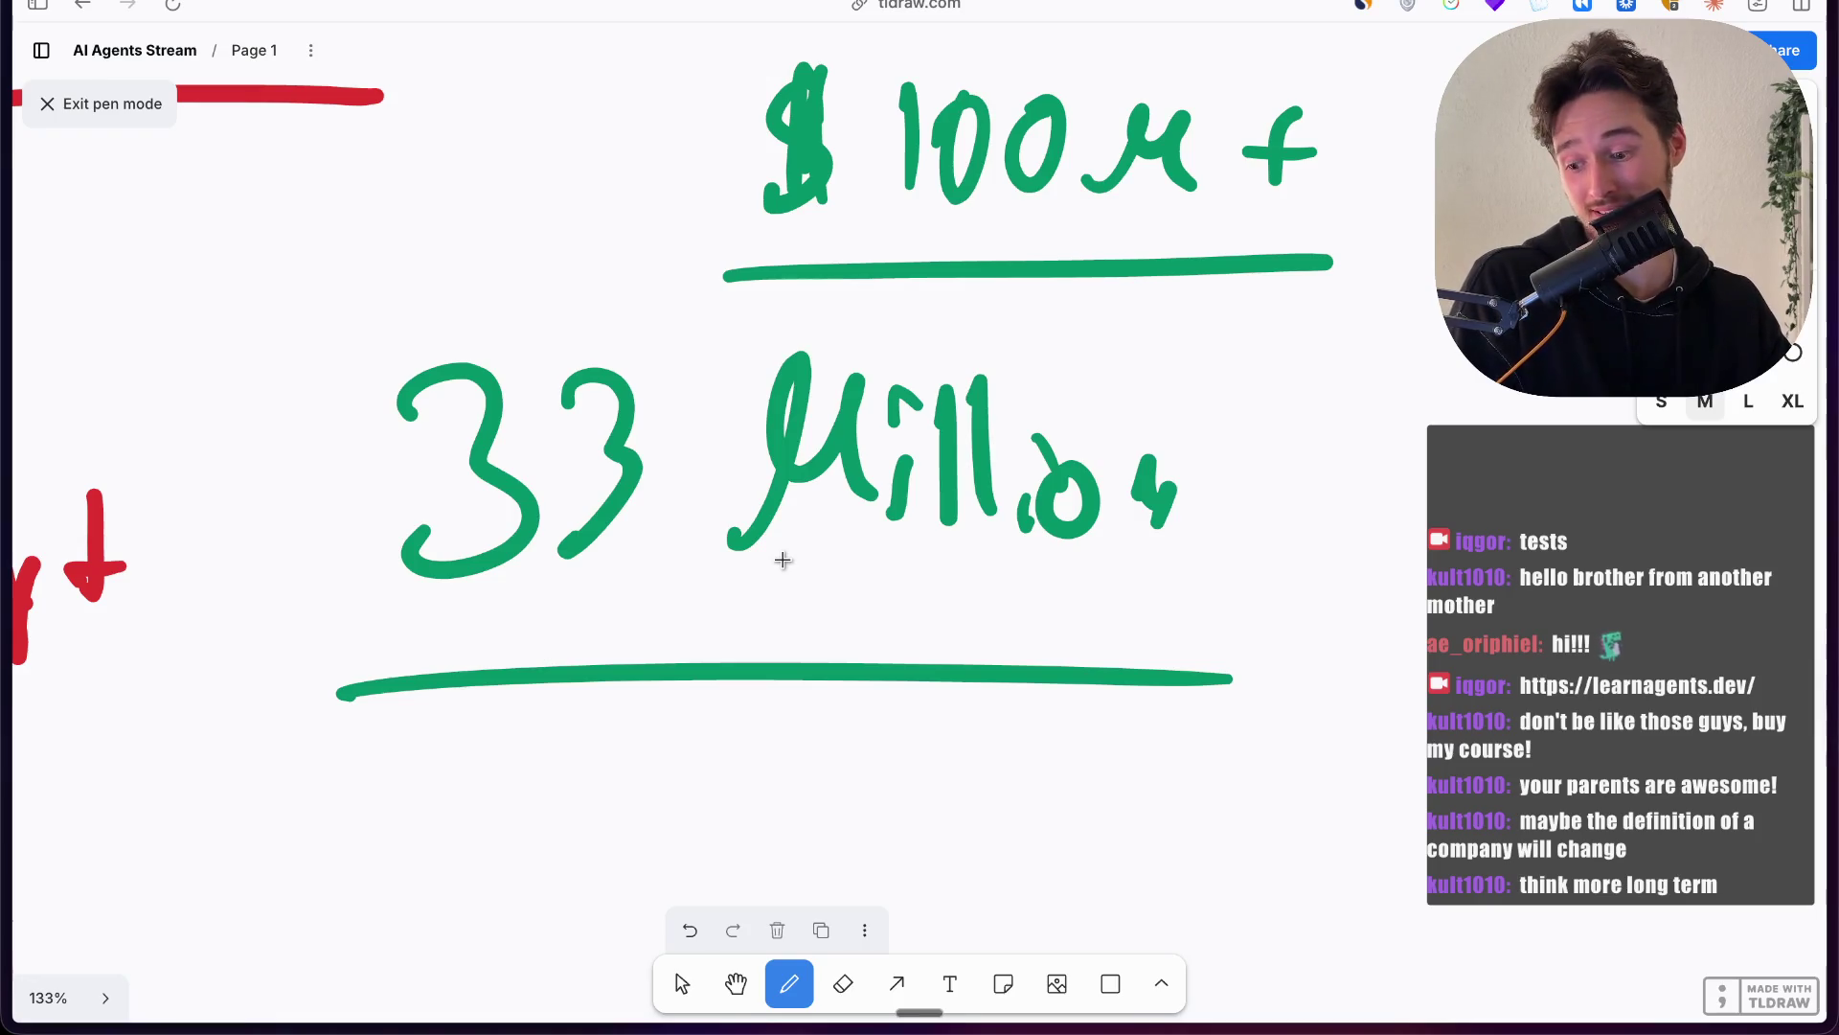
{"action": "mouse_move", "coordinate": [311, 285]}
{"action": "left_mouse_down"}
{"action": "mouse_move", "coordinate": [320, 349]}
{"action": "mouse_move", "coordinate": [616, 296]}
{"action": "mouse_move", "coordinate": [1203, 288]}
{"action": "mouse_move", "coordinate": [1215, 621]}
{"action": "left_mouse_up"}
Step: Draw an arrow down from the box pointing to a green "50%"
{"action": "mouse_move", "coordinate": [977, 682]}
{"action": "left_mouse_down"}
{"action": "mouse_move", "coordinate": [990, 829]}
{"action": "mouse_move", "coordinate": [1102, 841]}
{"action": "left_mouse_up"}
{"action": "left_click_drag", "start_coordinate": [1071, 784], "coordinate": [1107, 851]}
{"action": "mouse_move", "coordinate": [1193, 771]}
{"action": "left_mouse_down"}
{"action": "mouse_move", "coordinate": [1180, 839]}
{"action": "mouse_move", "coordinate": [1247, 759]}
{"action": "left_mouse_up"}
{"action": "mouse_move", "coordinate": [1312, 776]}
{"action": "left_mouse_down"}
{"action": "mouse_move", "coordinate": [1297, 787]}
{"action": "mouse_move", "coordinate": [1360, 824]}
{"action": "mouse_move", "coordinate": [1504, 857]}
{"action": "mouse_move", "coordinate": [1561, 793]}
{"action": "mouse_move", "coordinate": [1629, 767]}
{"action": "mouse_move", "coordinate": [1686, 757]}
{"action": "mouse_move", "coordinate": [1687, 805]}
{"action": "left_mouse_up"}
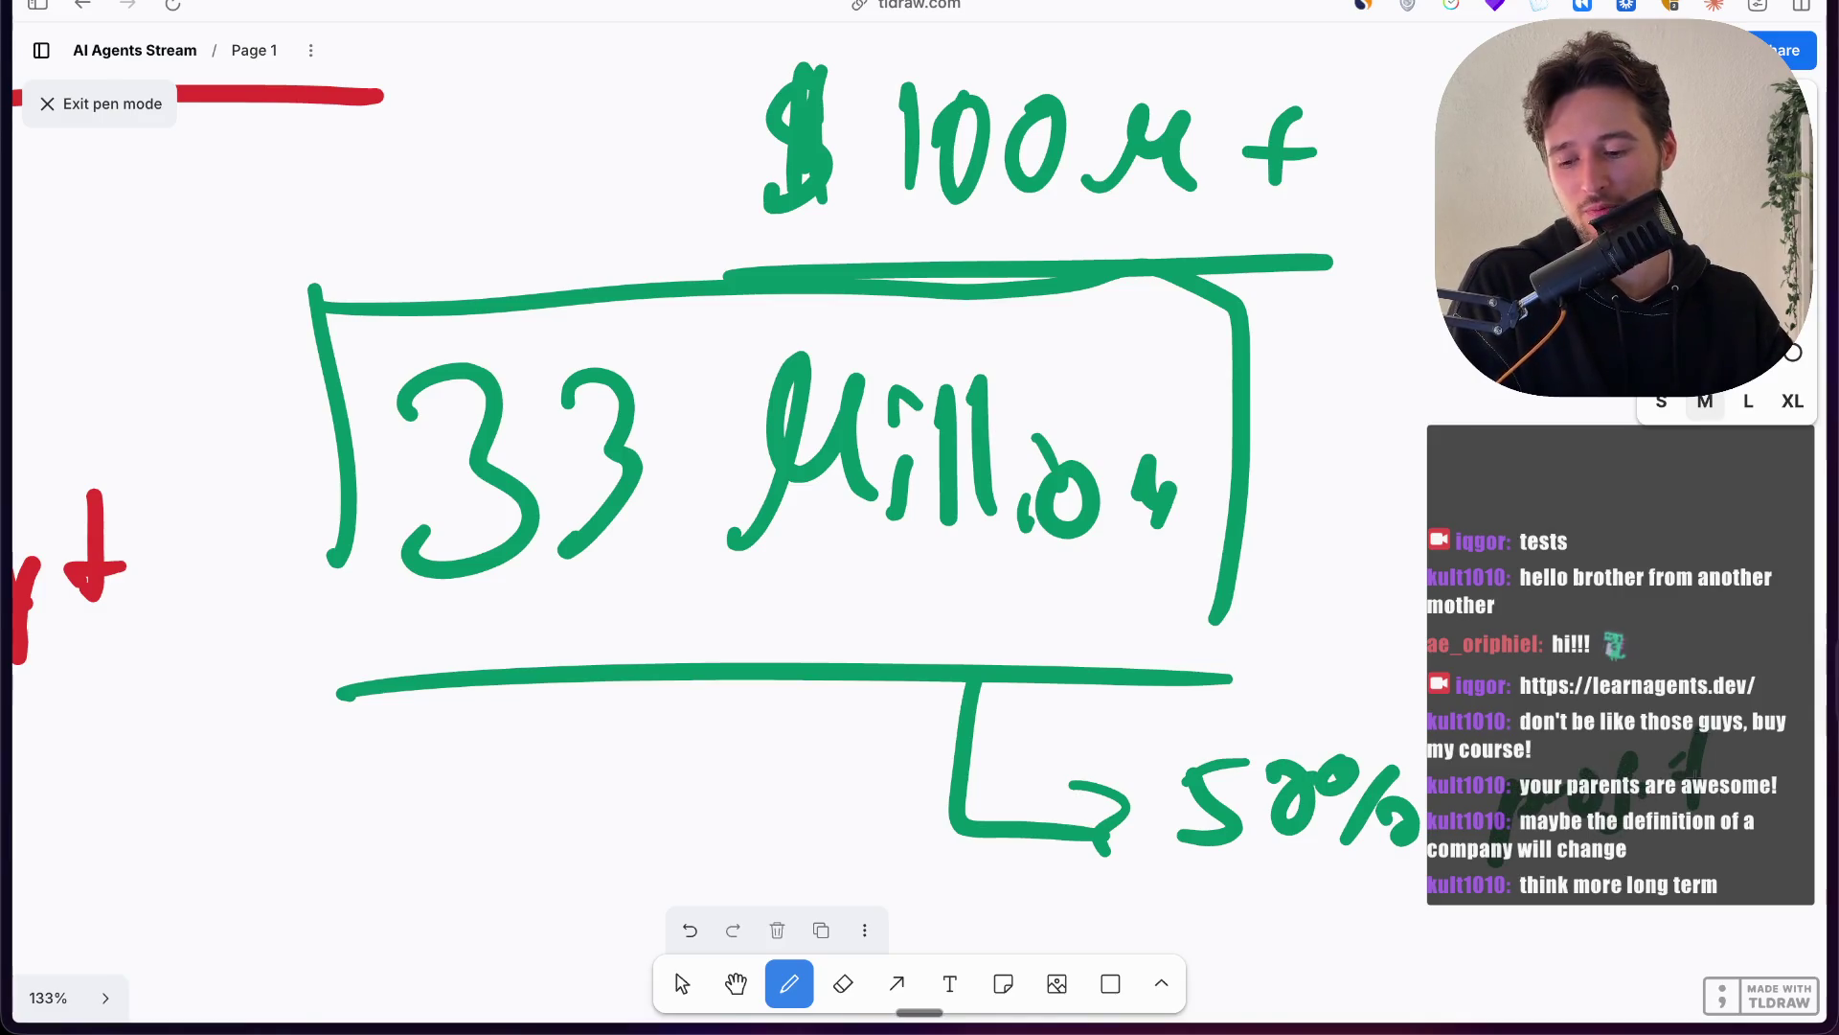
Step: Draw a red frame around the "$100m +" figure
{"action": "scroll", "coordinate": [713, 452], "scroll_direction": "right", "scroll_amount": 5}
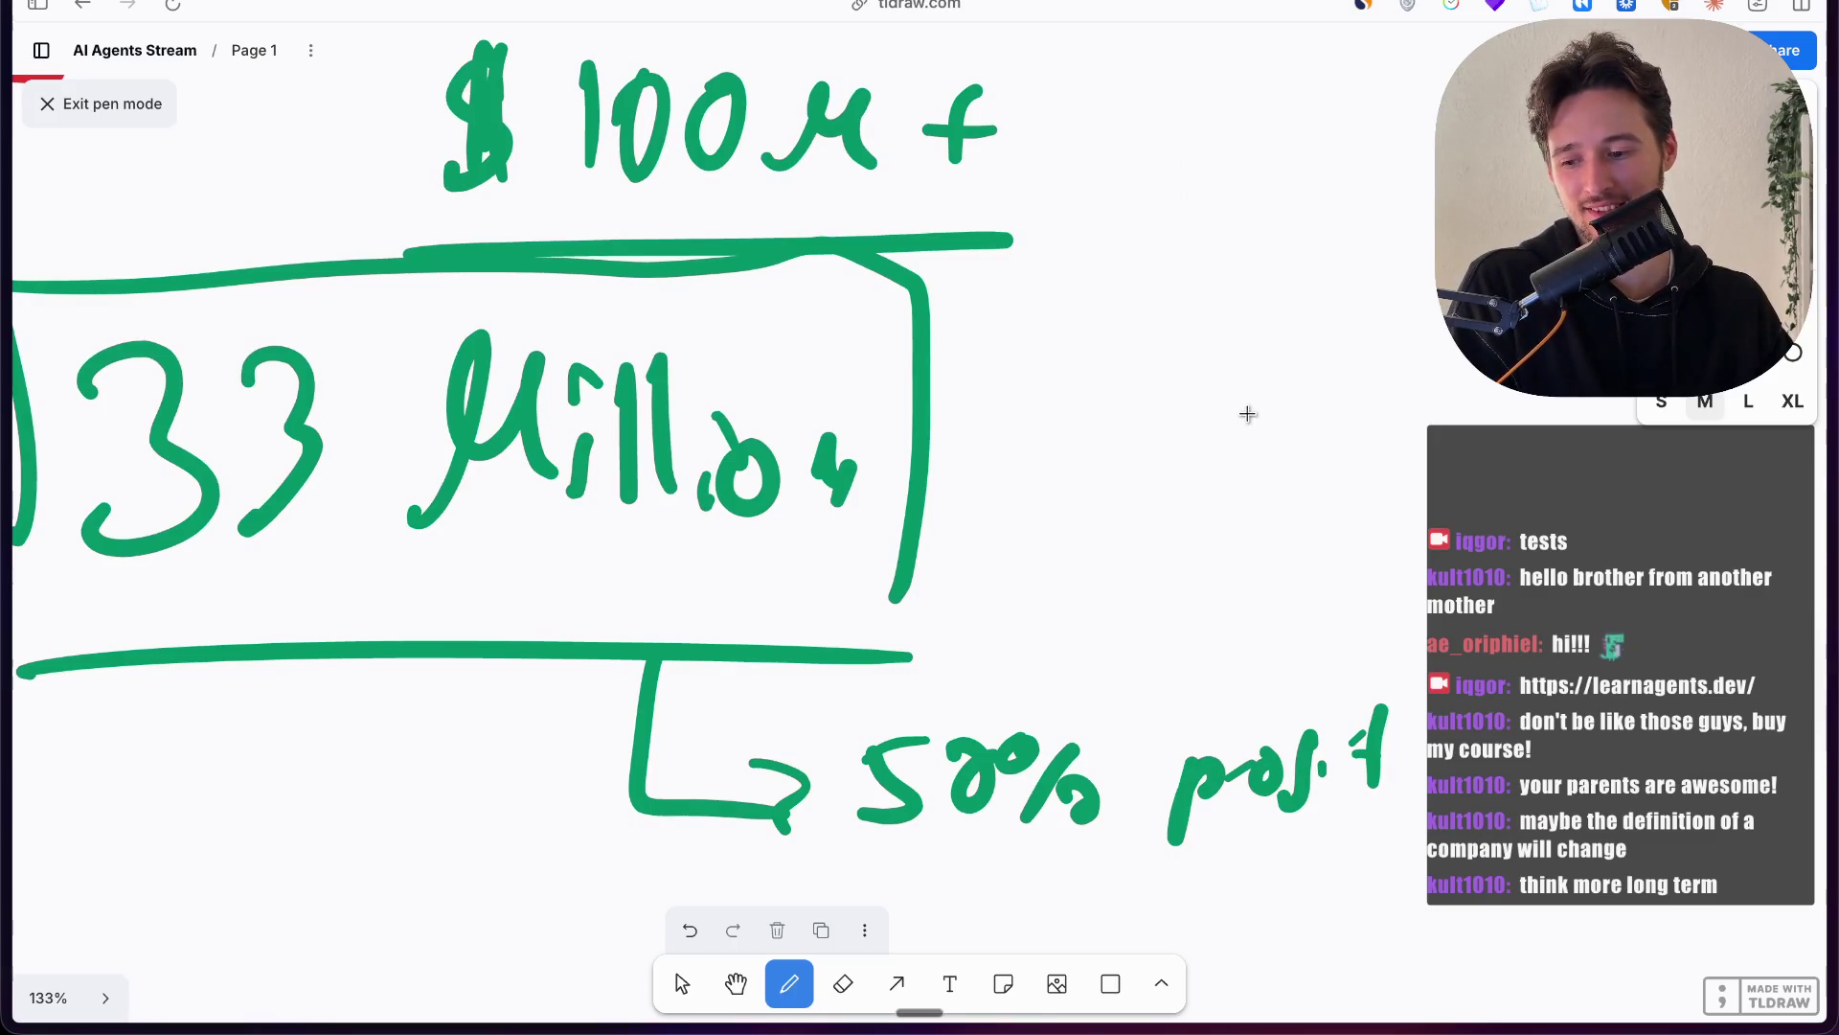
{"action": "mouse_move", "coordinate": [407, 71]}
{"action": "left_mouse_down"}
{"action": "mouse_move", "coordinate": [402, 207]}
{"action": "mouse_move", "coordinate": [507, 163]}
{"action": "mouse_move", "coordinate": [900, 151]}
{"action": "mouse_move", "coordinate": [963, 407]}
{"action": "left_mouse_up"}
{"action": "scroll", "coordinate": [393, 176], "scroll_direction": "up", "scroll_amount": 3}
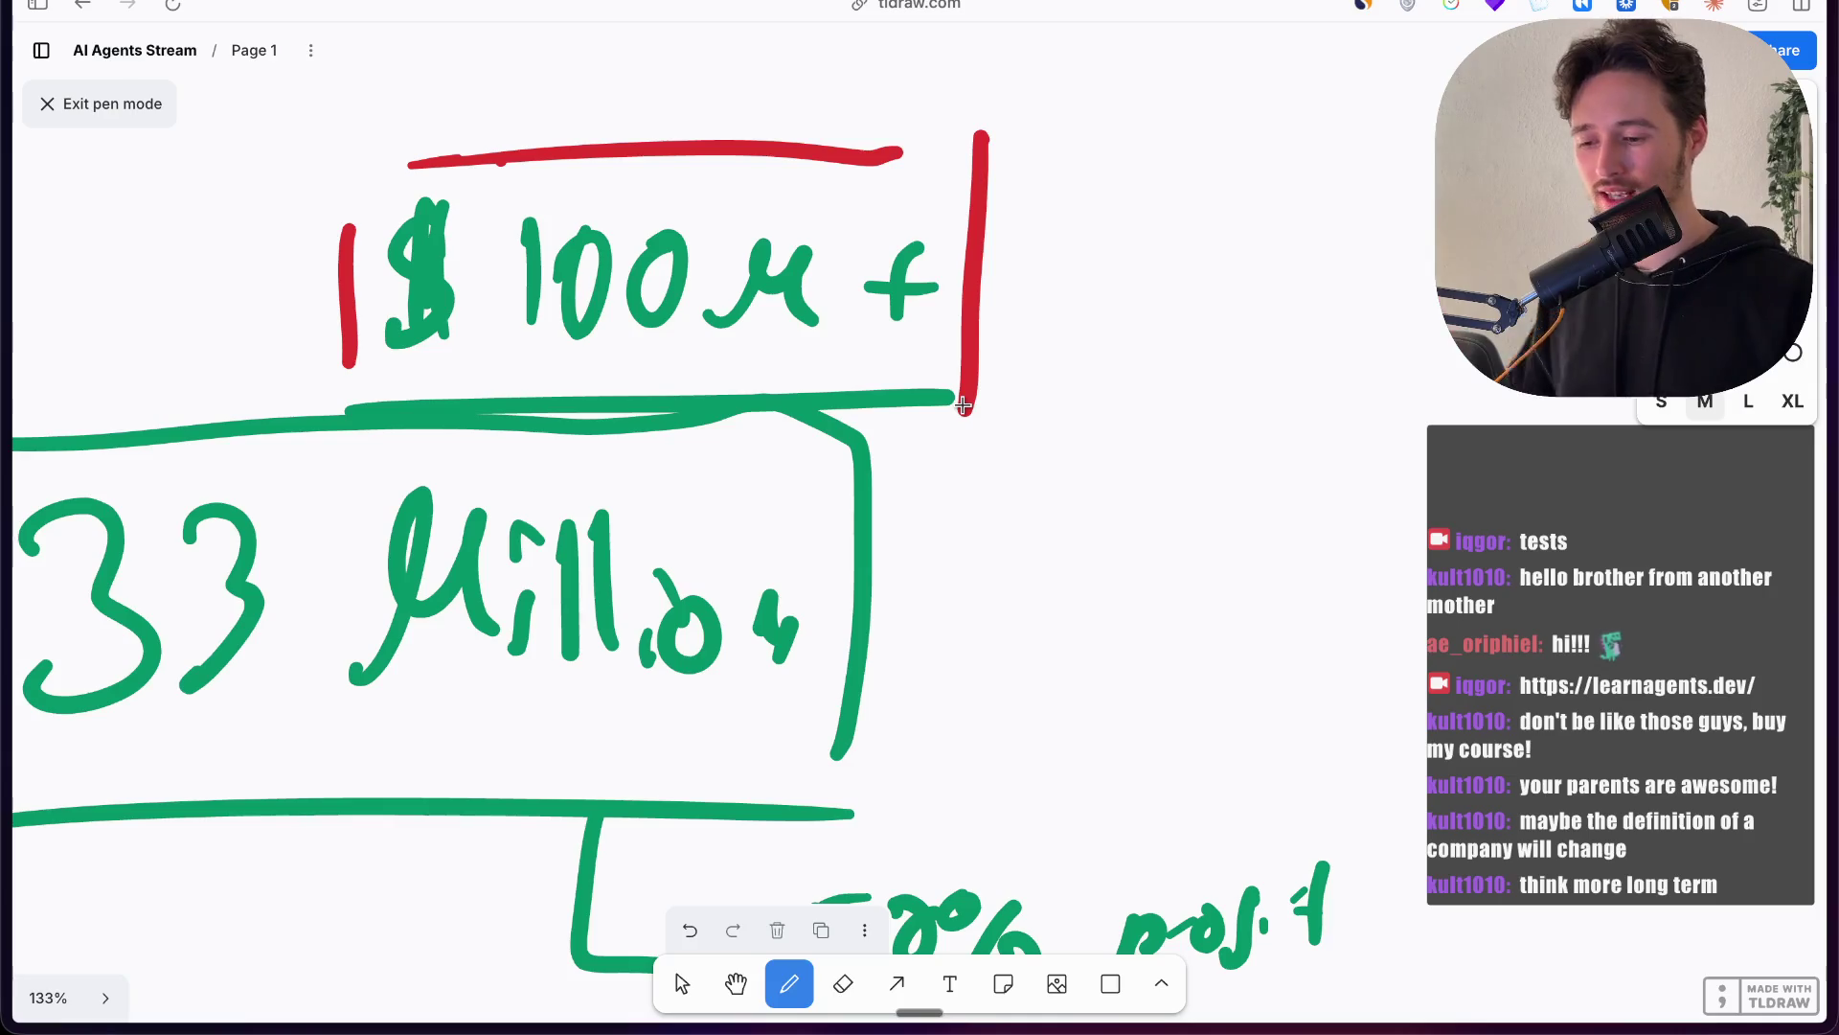
Step: Zoom out over the board, then switch back to the Paperclip Inbox
{"action": "scroll", "coordinate": [963, 406], "scroll_direction": "down", "scroll_amount": 5}
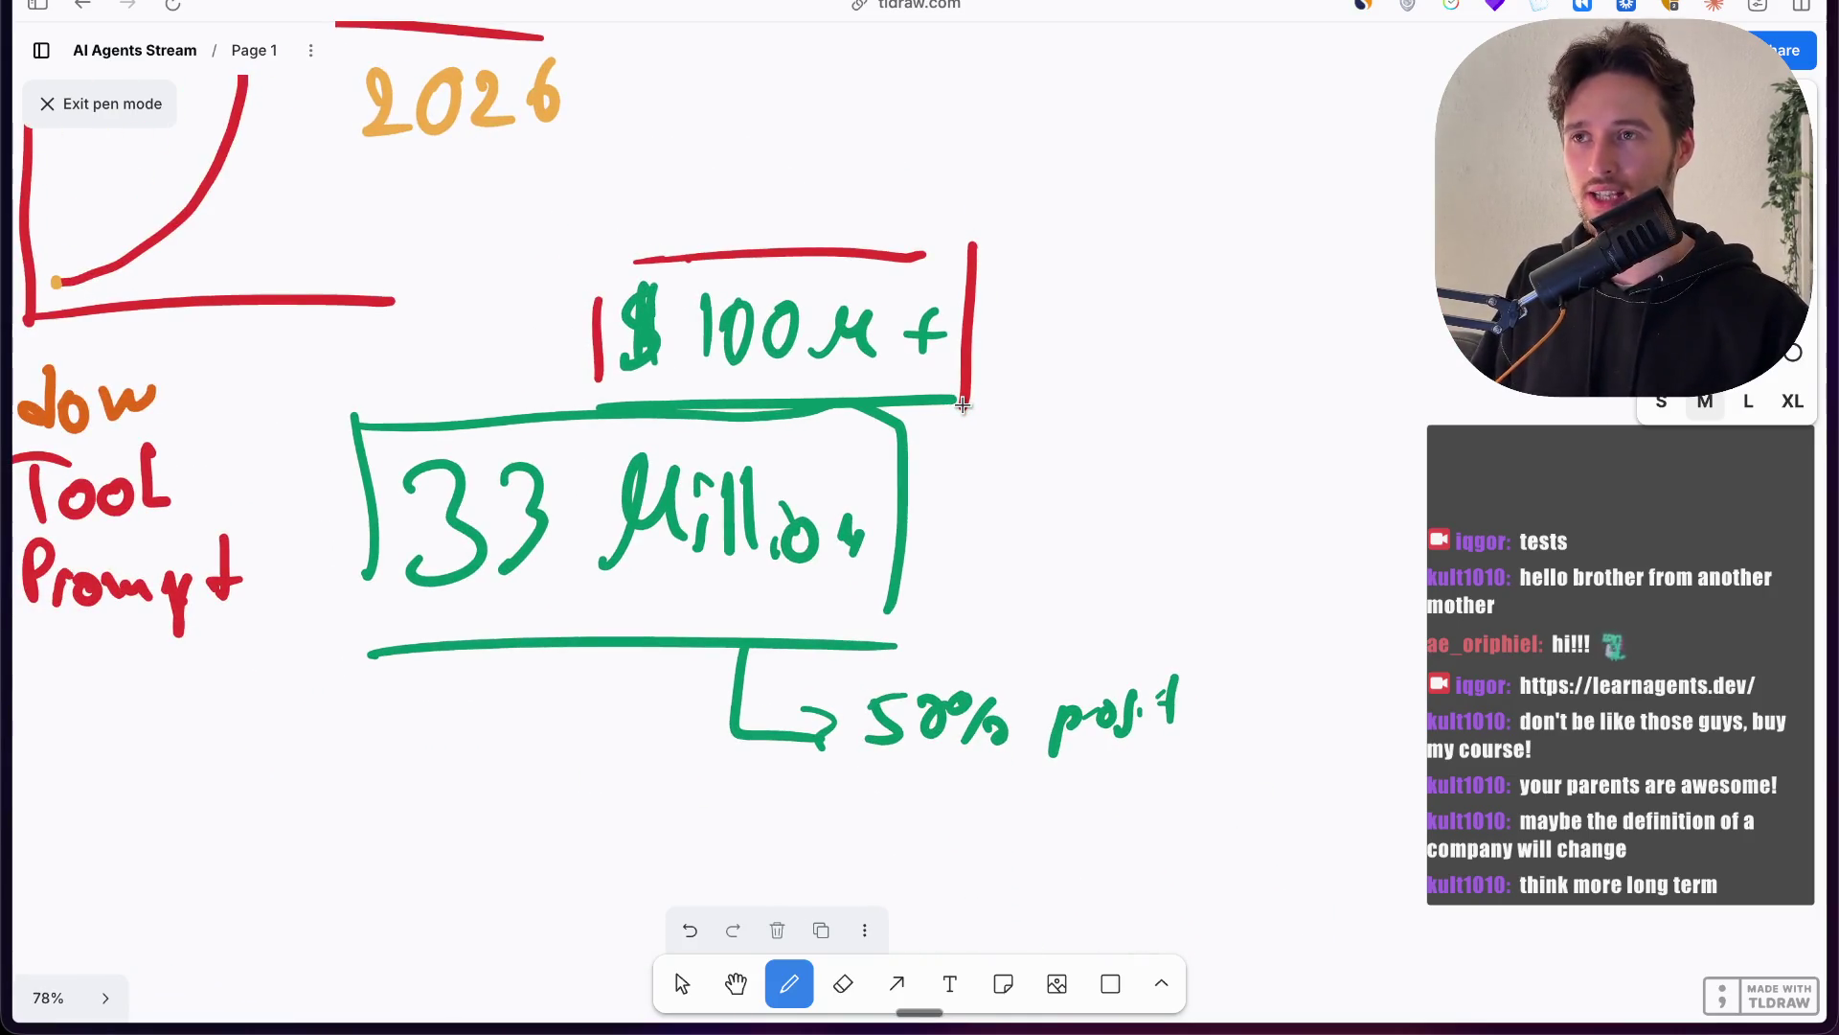
{"action": "scroll", "coordinate": [963, 406], "scroll_direction": "left", "scroll_amount": 2}
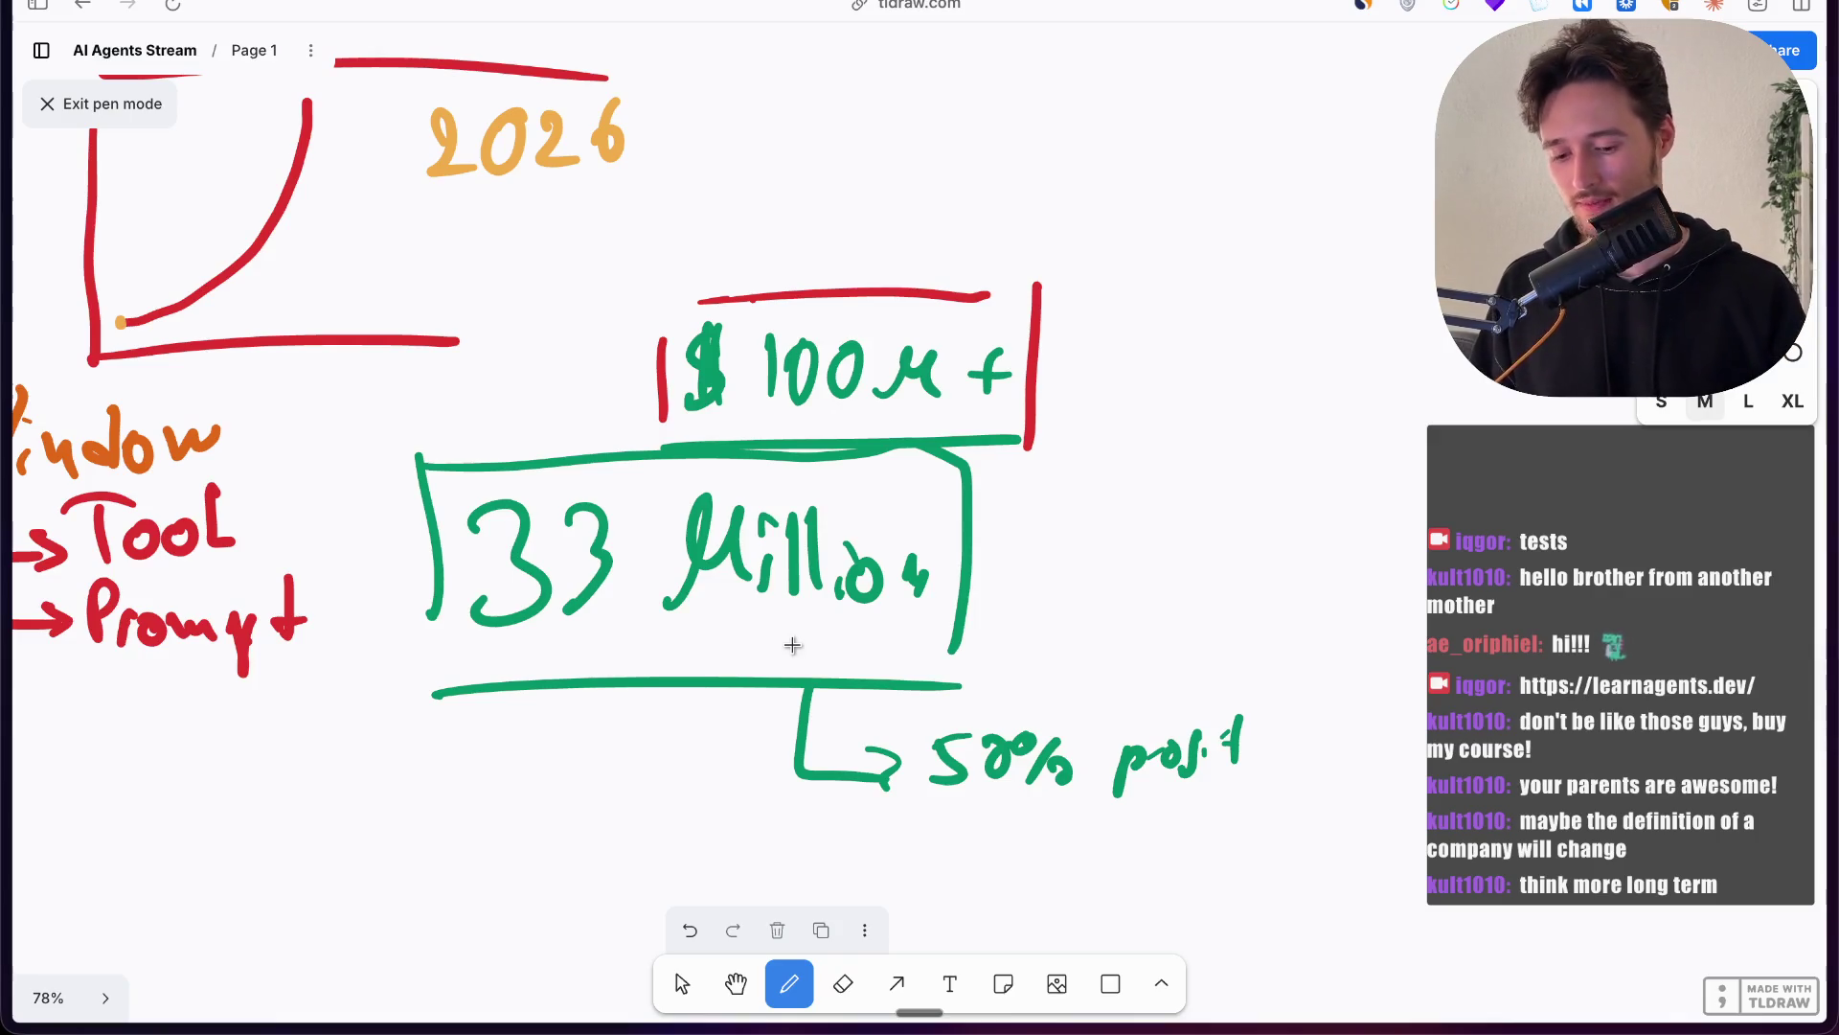
{"action": "mouse_move", "coordinate": [5, 422]}
{"action": "left_click", "coordinate": [115, 398]}
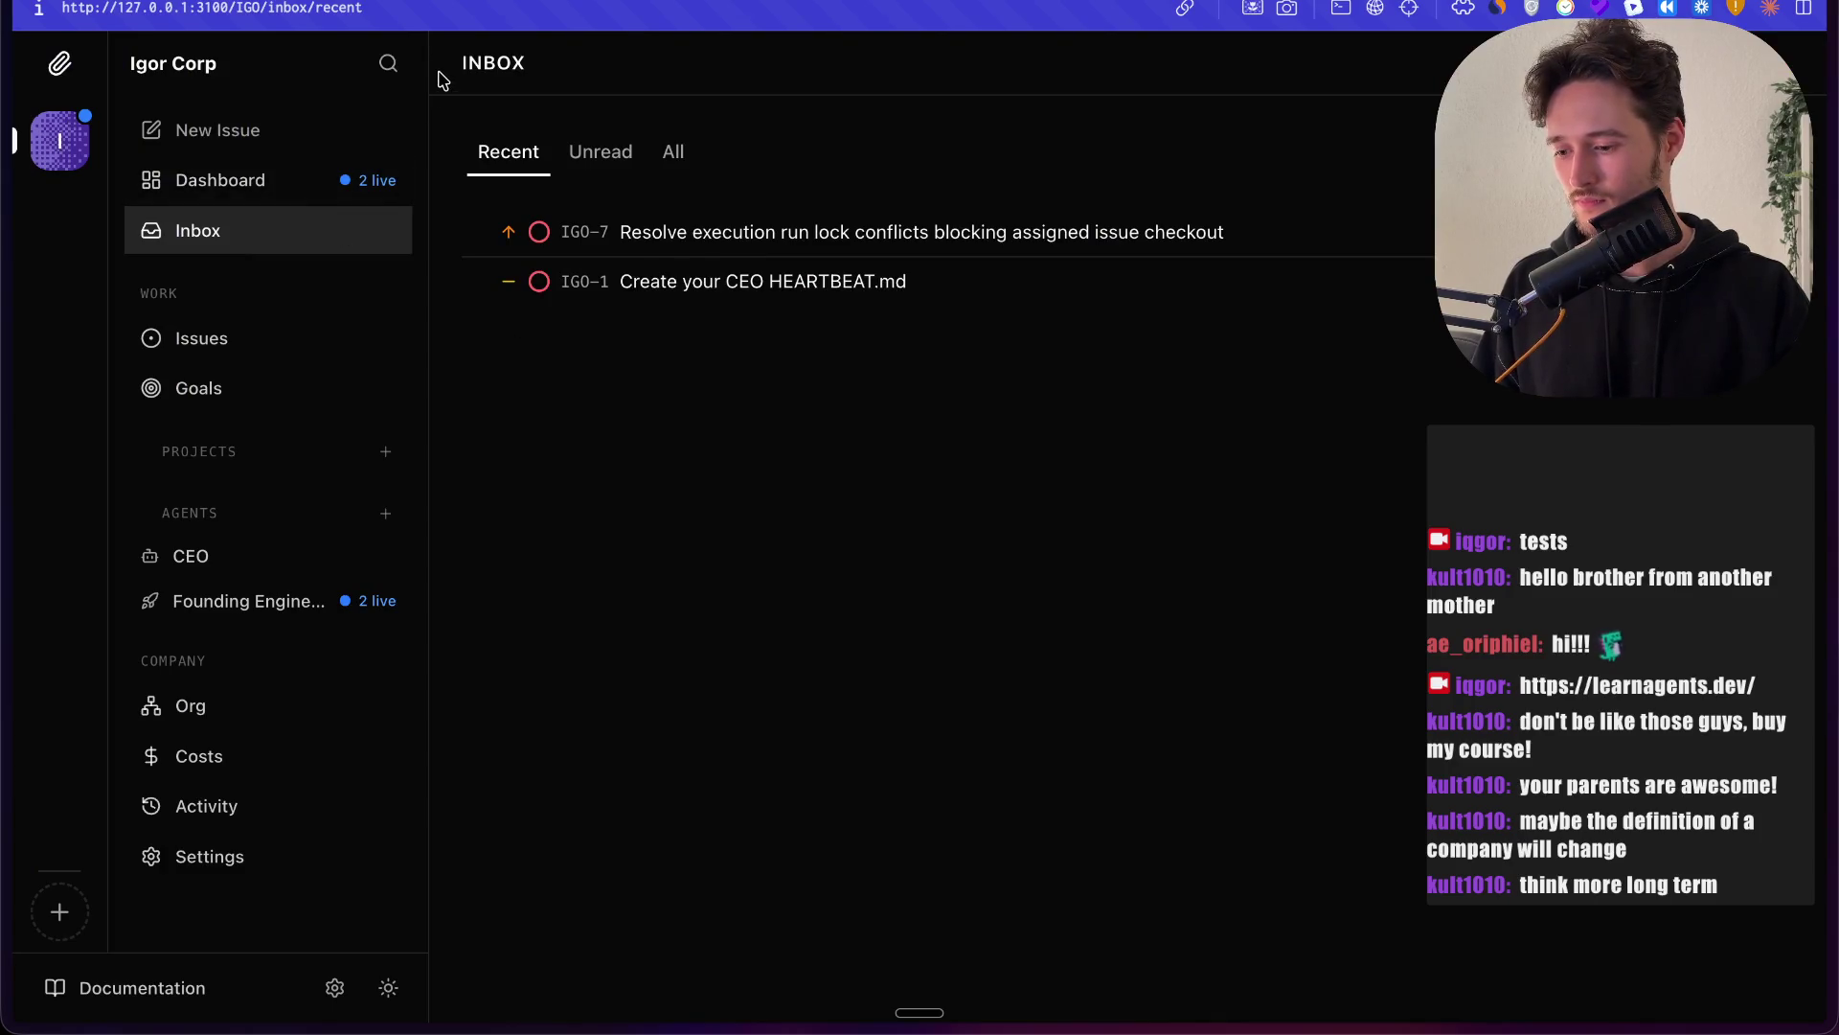
Step: Look over the Founding Engineer agent, the Make $100 Trillion goal and the dashboard
{"action": "left_click", "coordinate": [214, 617]}
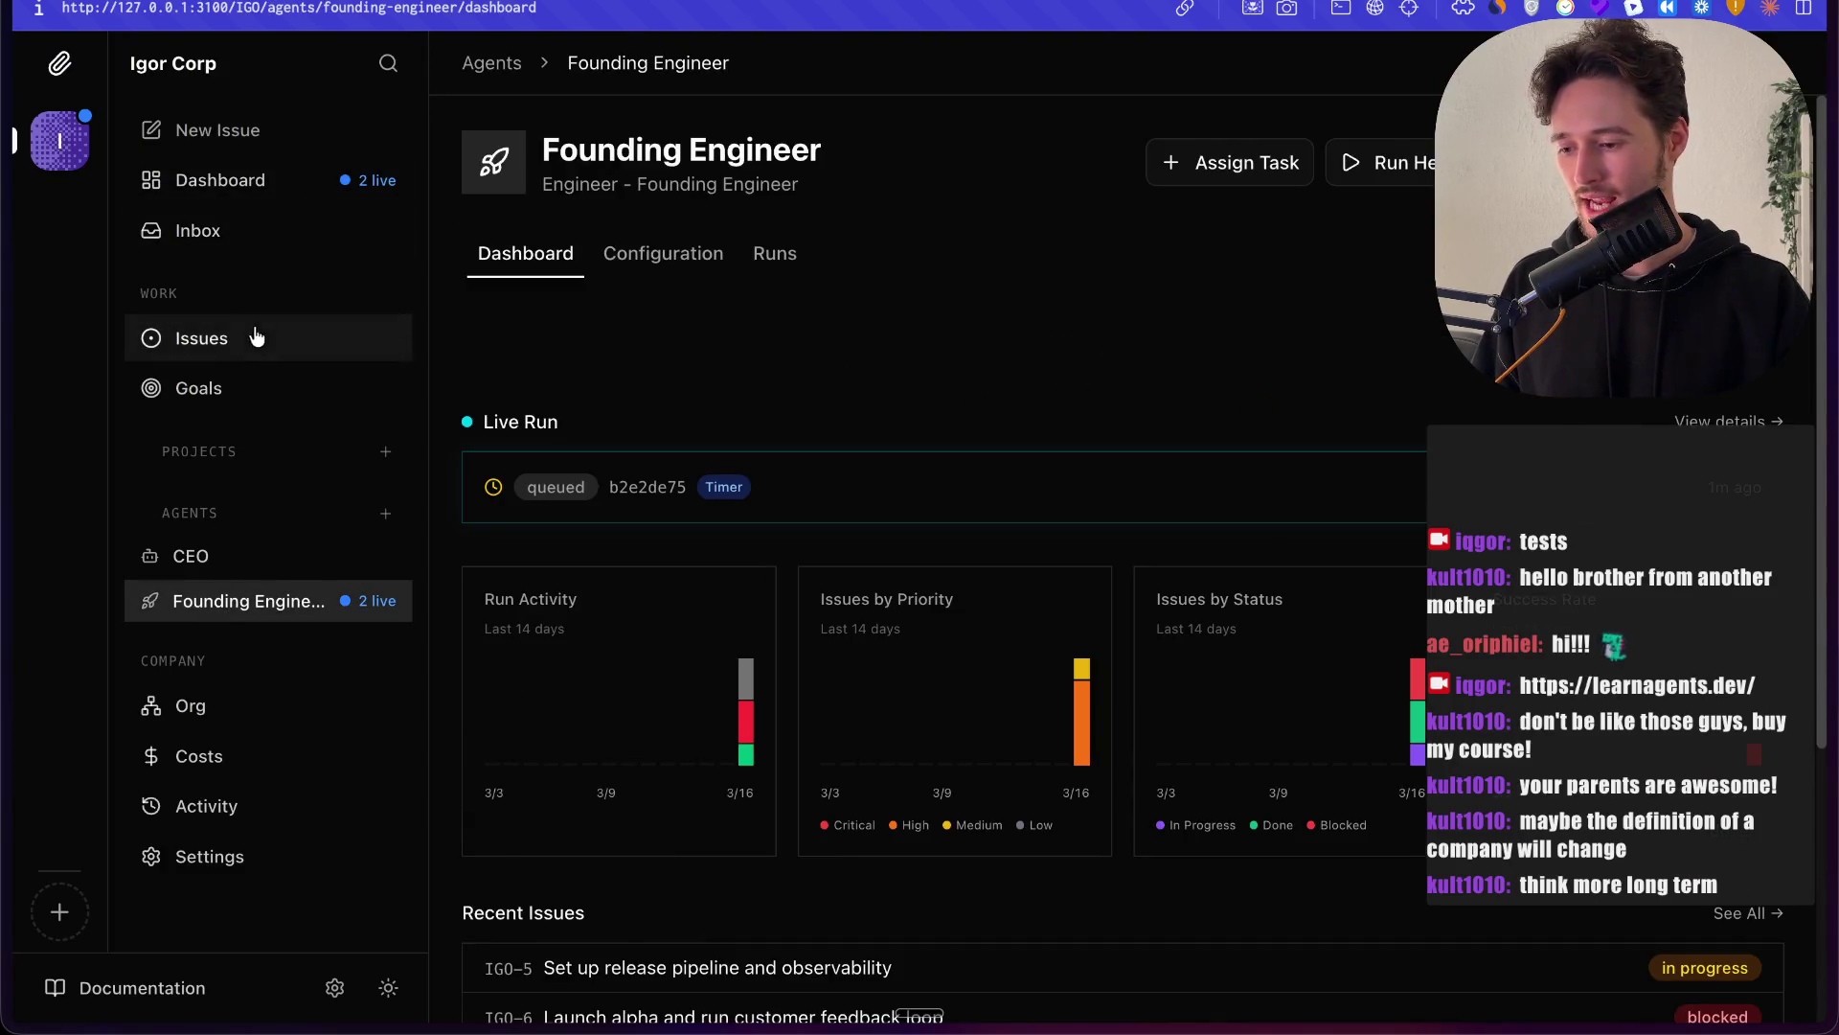
{"action": "left_click", "coordinate": [241, 396]}
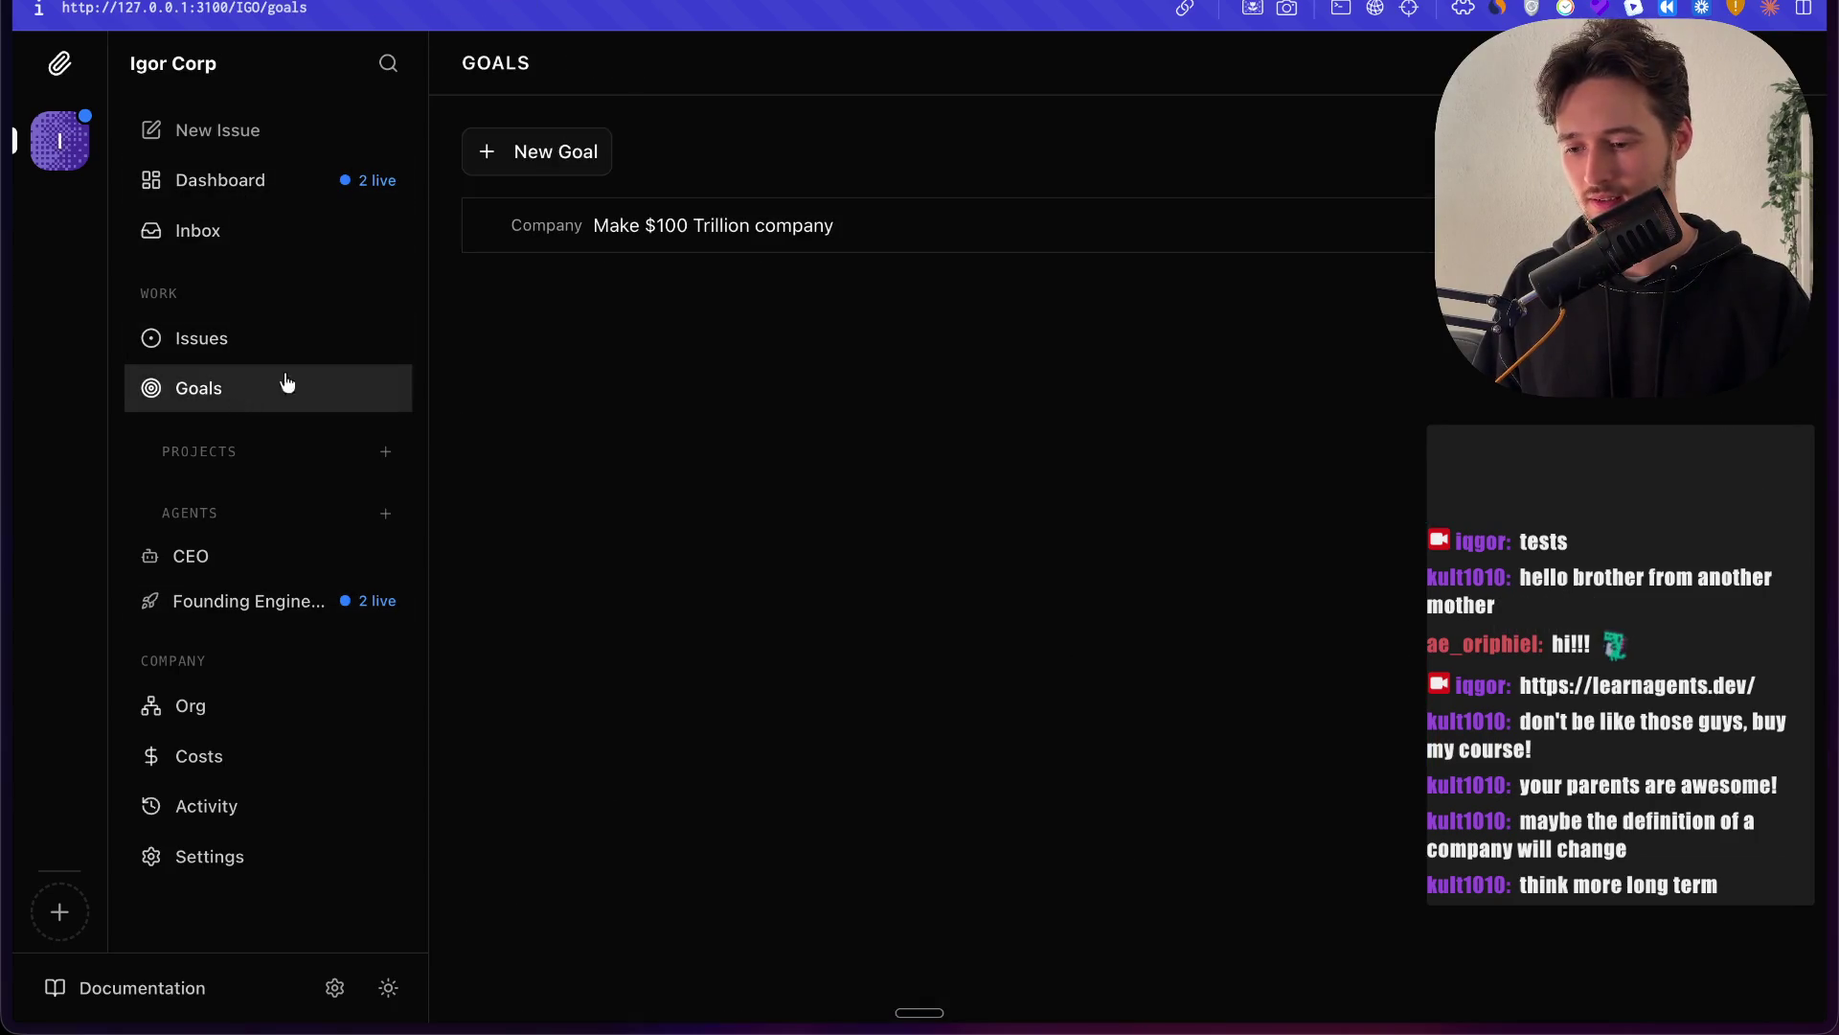
{"action": "left_click", "coordinate": [940, 219]}
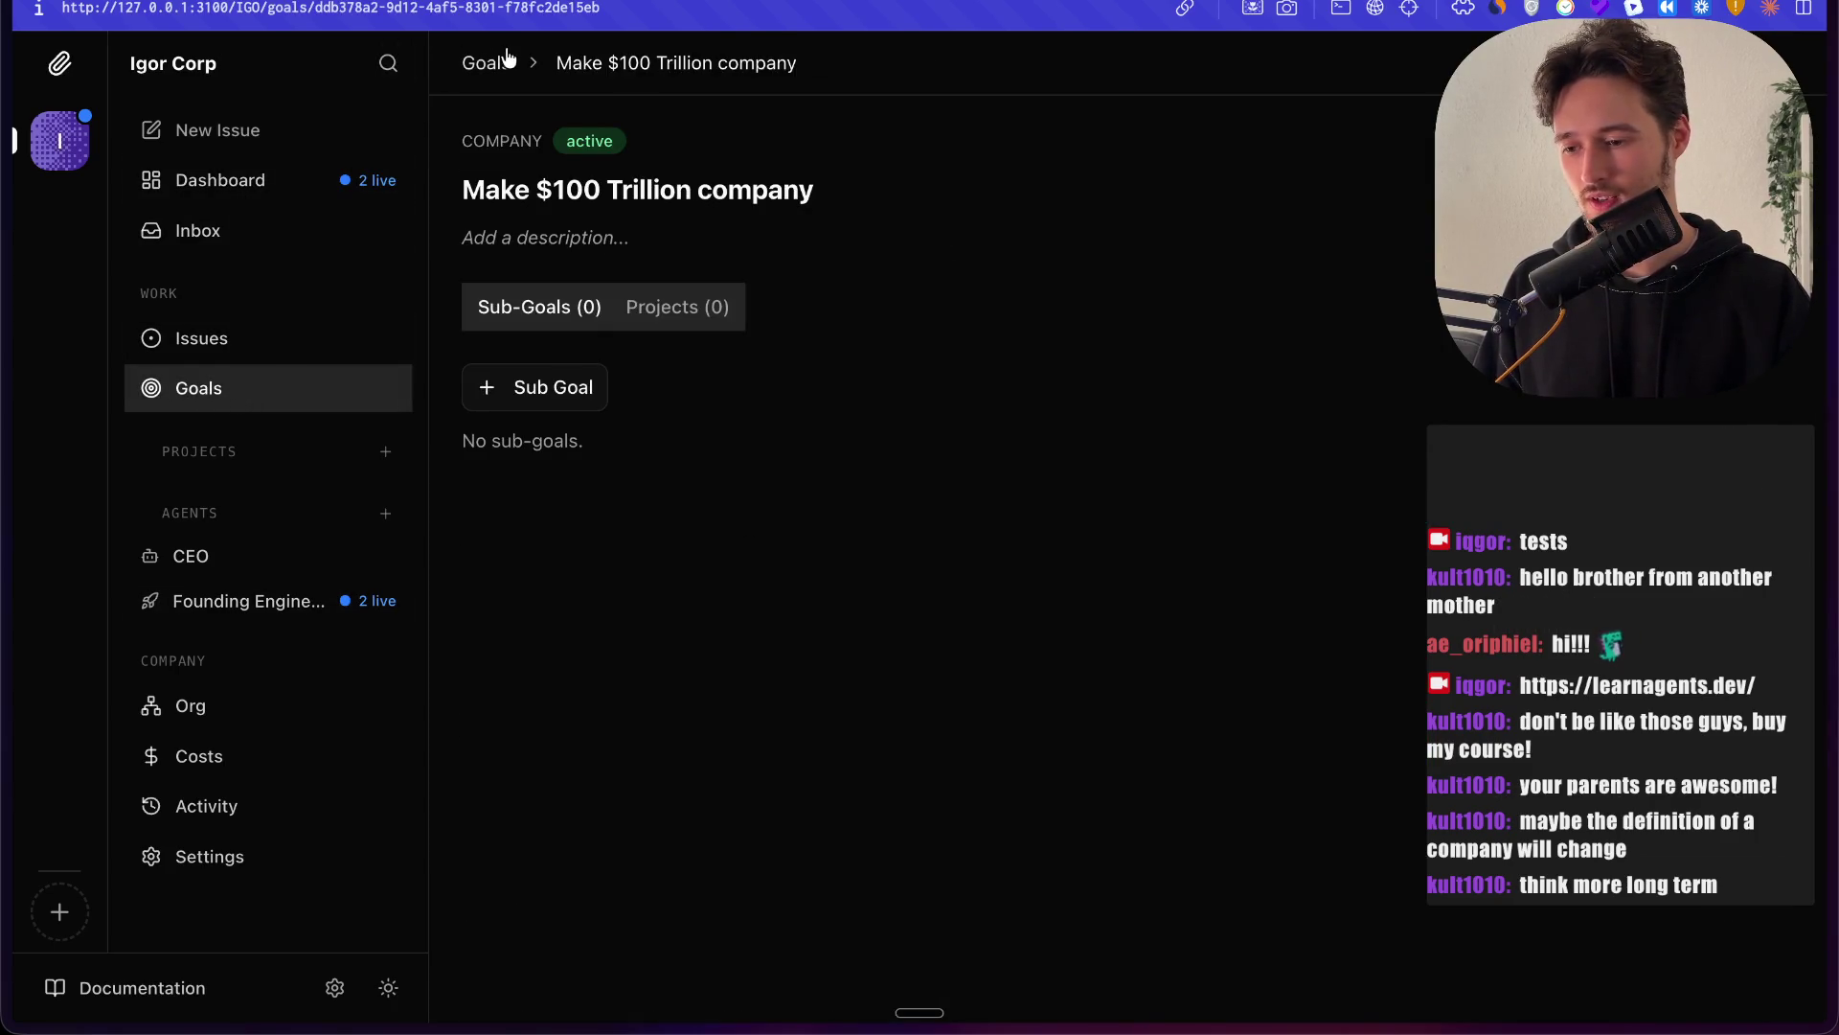
{"action": "left_click", "coordinate": [489, 63]}
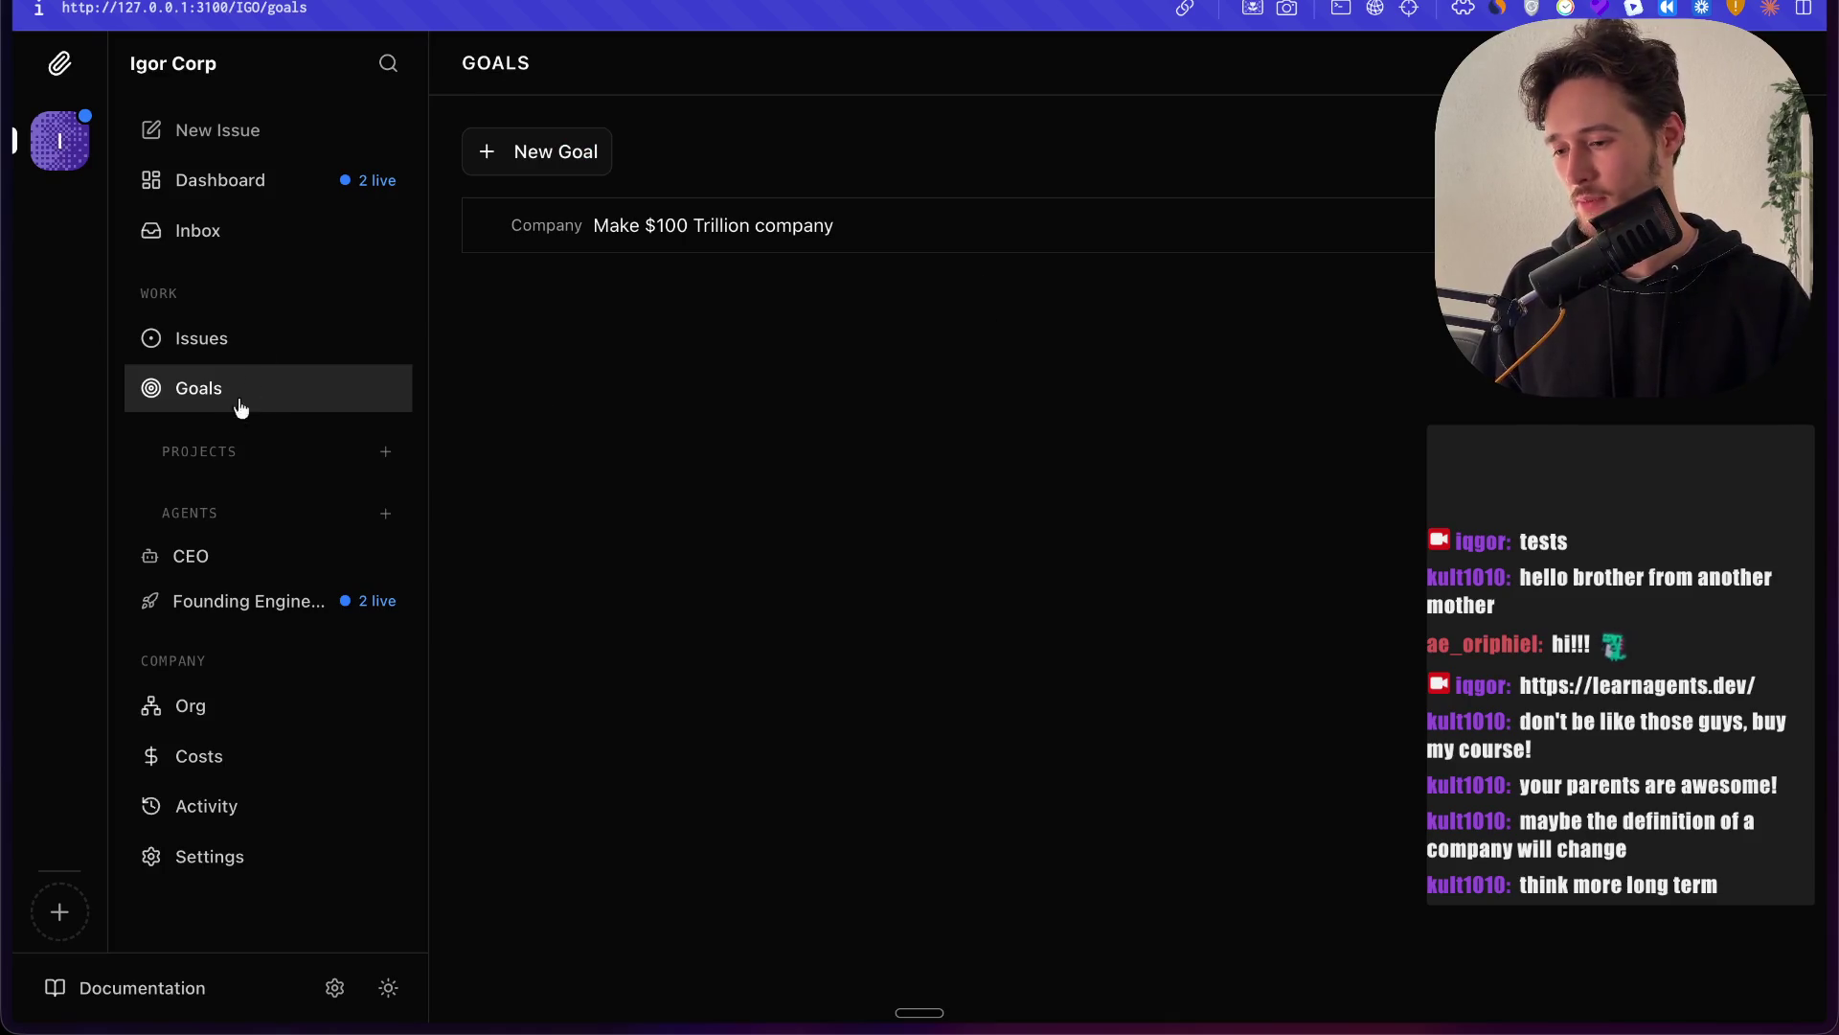
{"action": "left_click", "coordinate": [282, 180]}
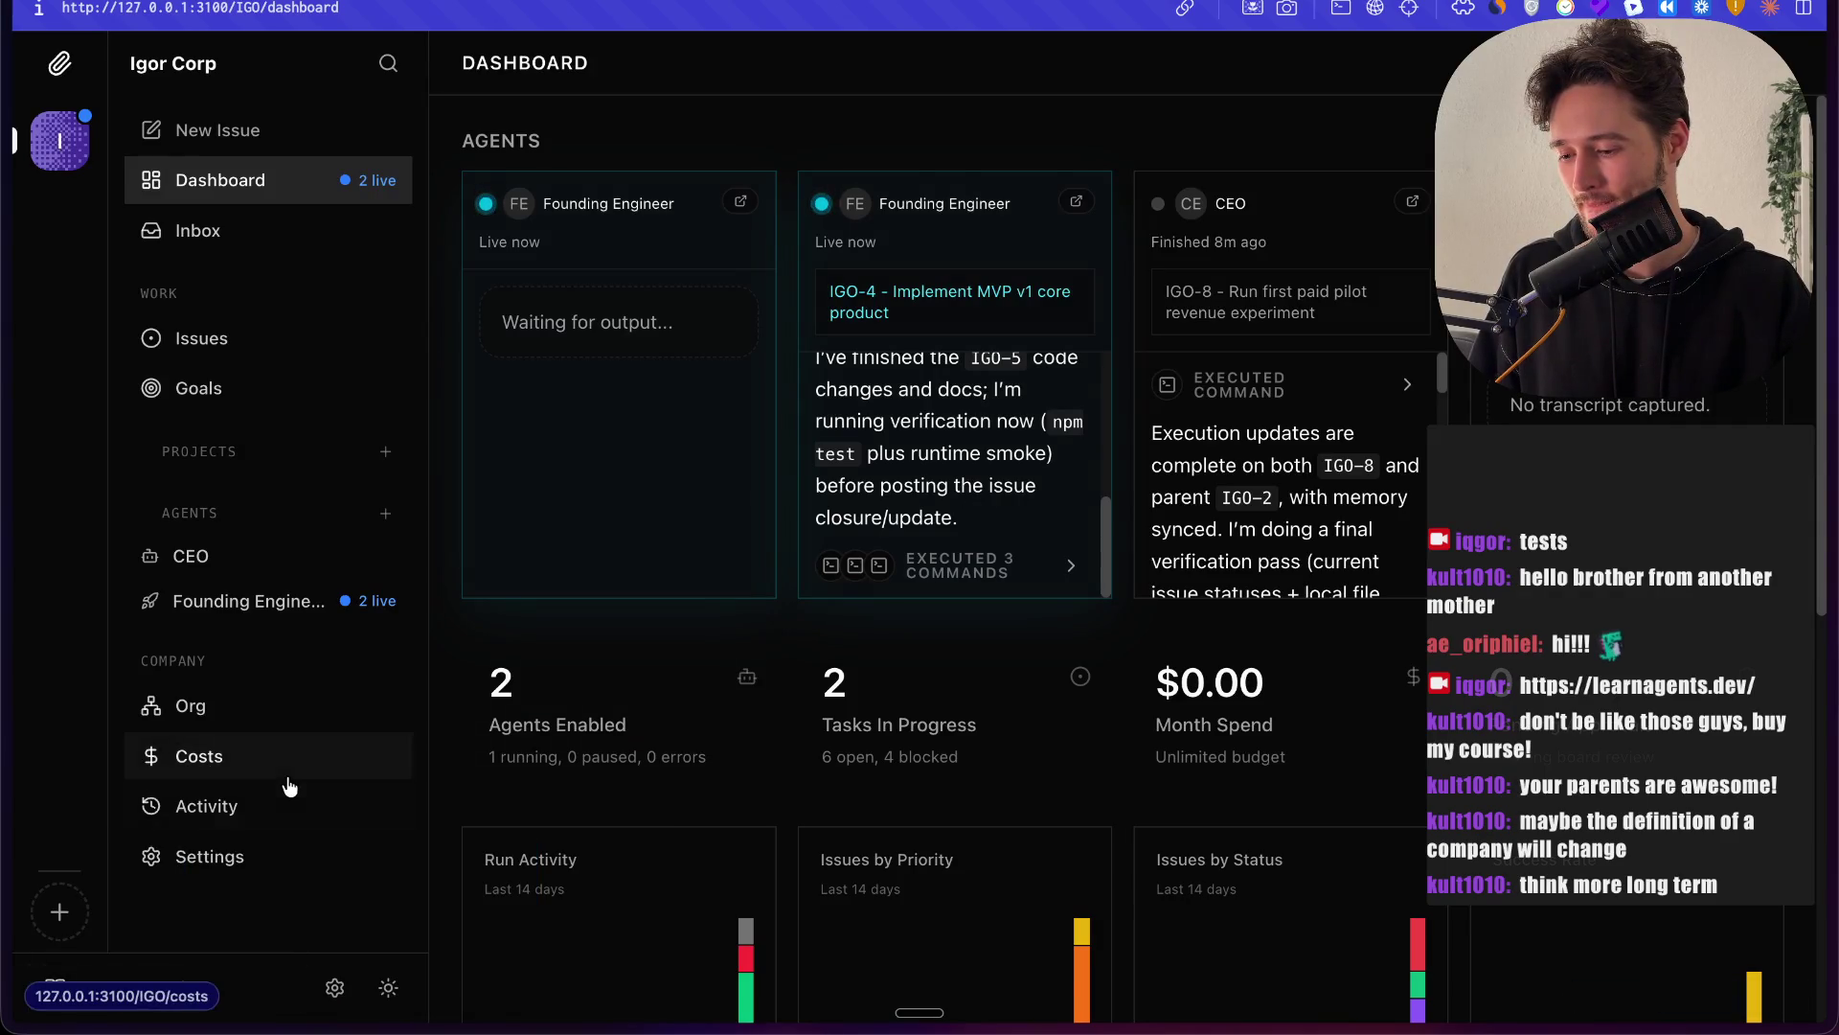
Step: View costs and the org chart, then open issue IGO-4 Implement MVP v1 core product
{"action": "left_click", "coordinate": [255, 759]}
{"action": "left_click", "coordinate": [254, 719]}
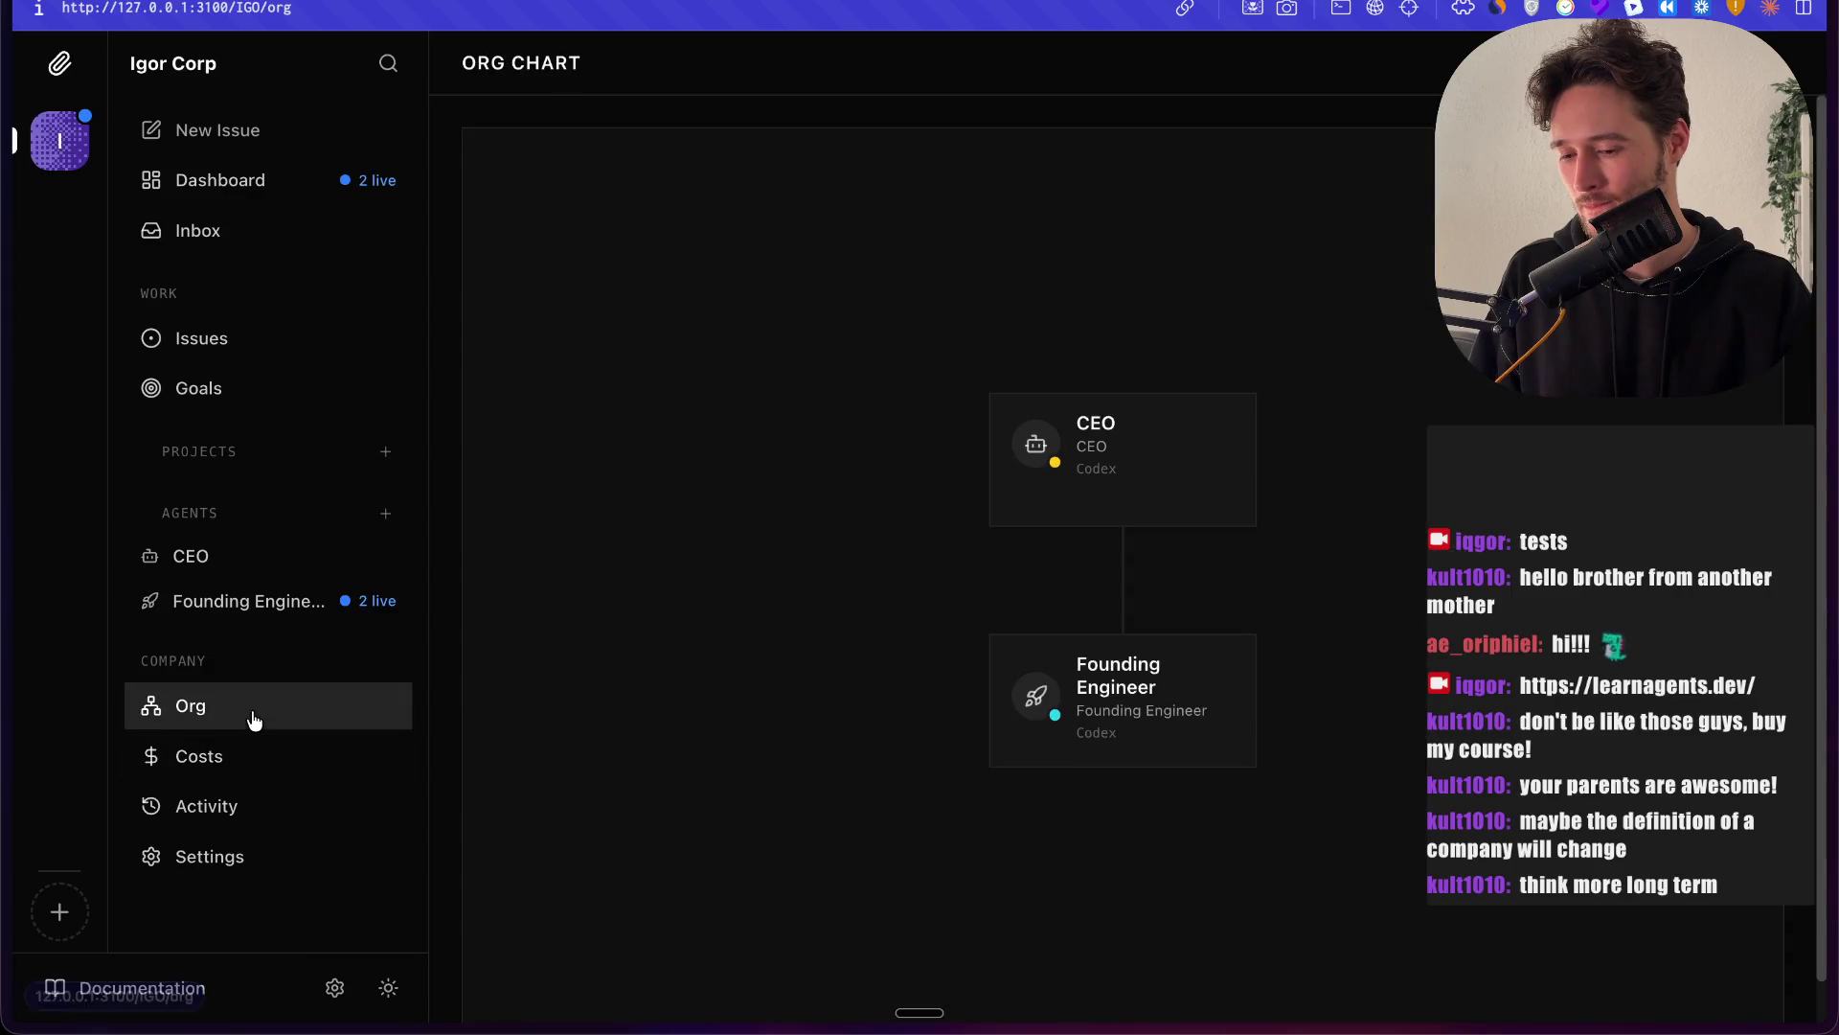
{"action": "left_click", "coordinate": [328, 394]}
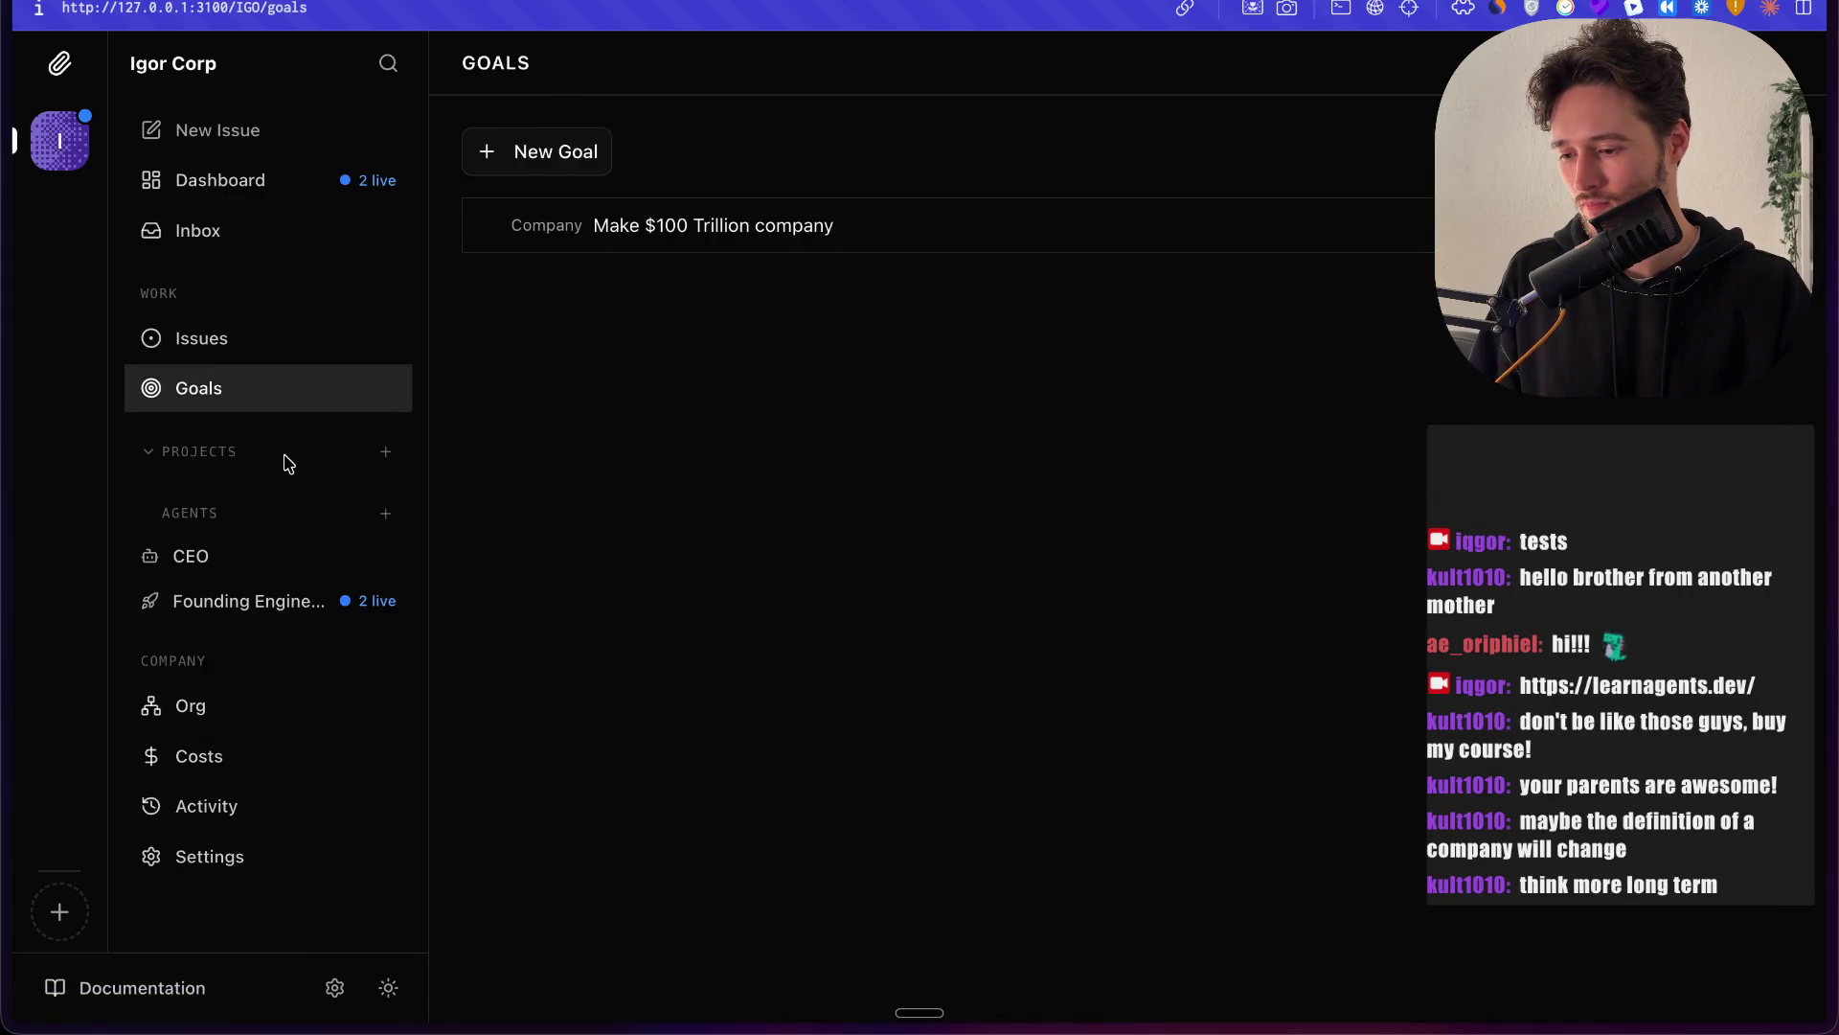
{"action": "left_click", "coordinate": [273, 346]}
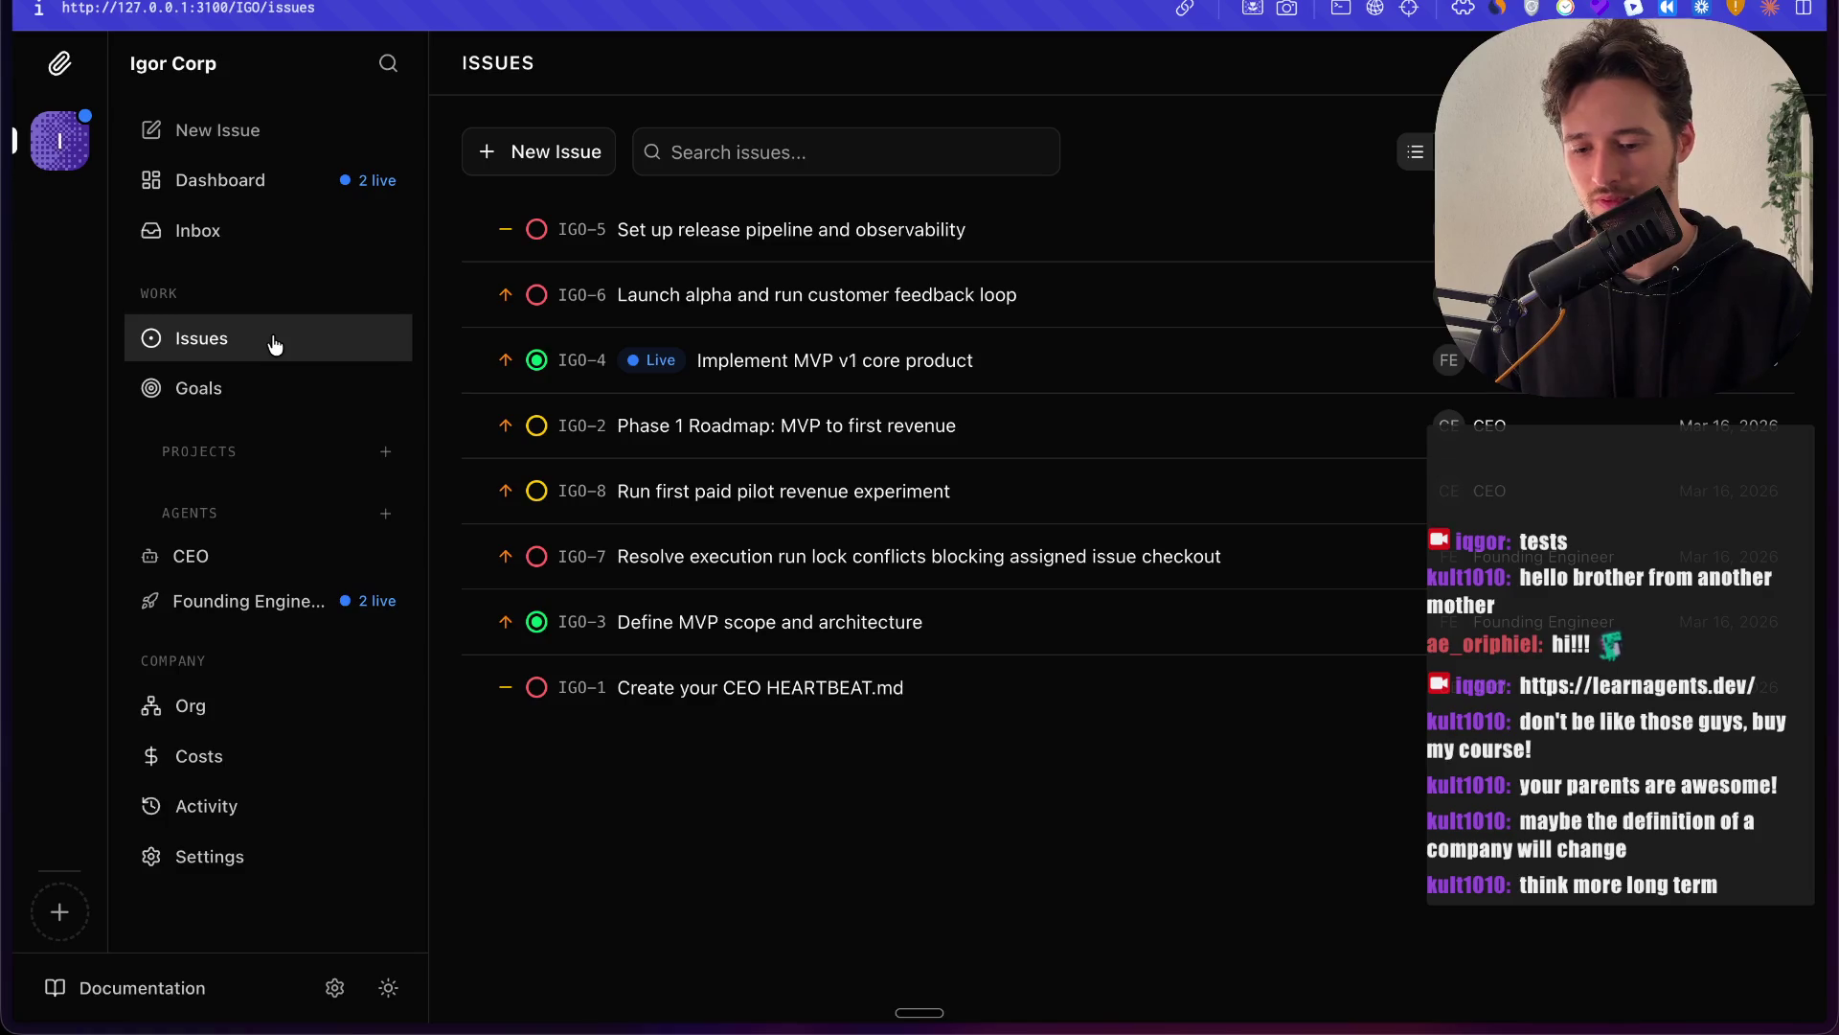
{"action": "left_click", "coordinate": [774, 367]}
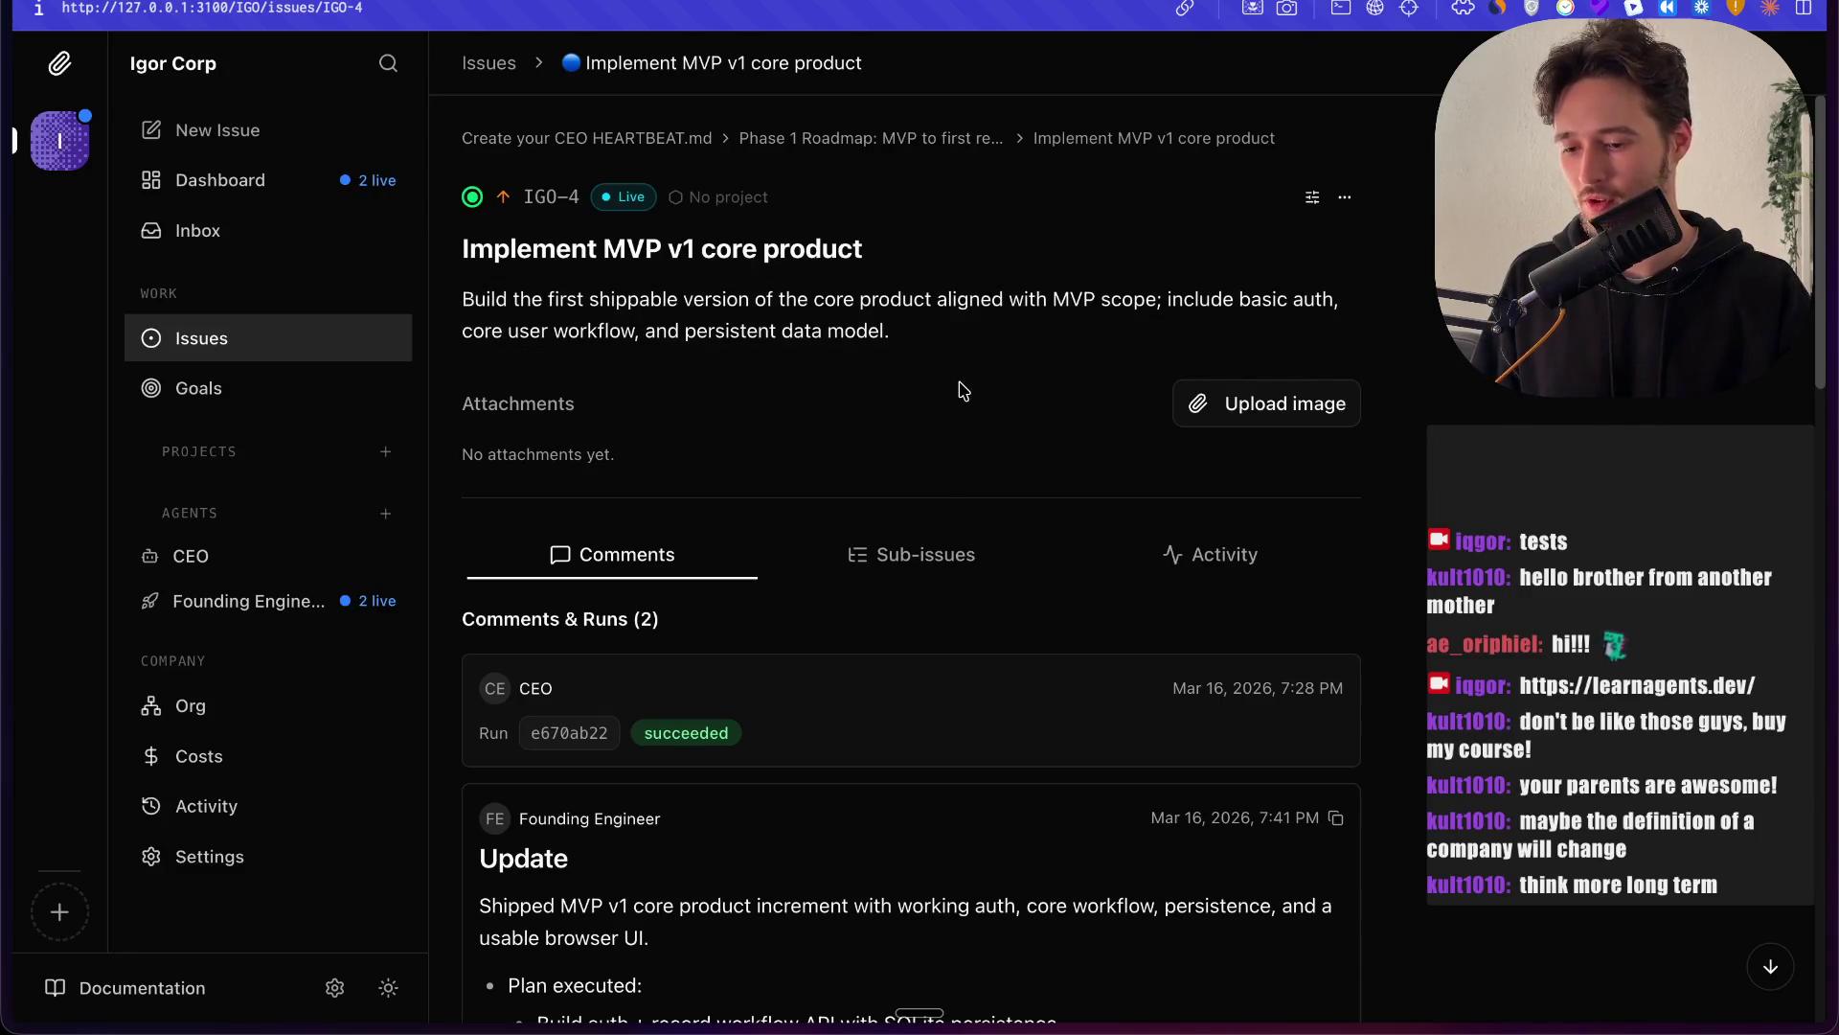
Step: Read IGO-4's comments and live run, then open parent issue IGO-2 Phase 1 Roadmap
{"action": "scroll", "coordinate": [963, 390], "scroll_direction": "down", "scroll_amount": 7}
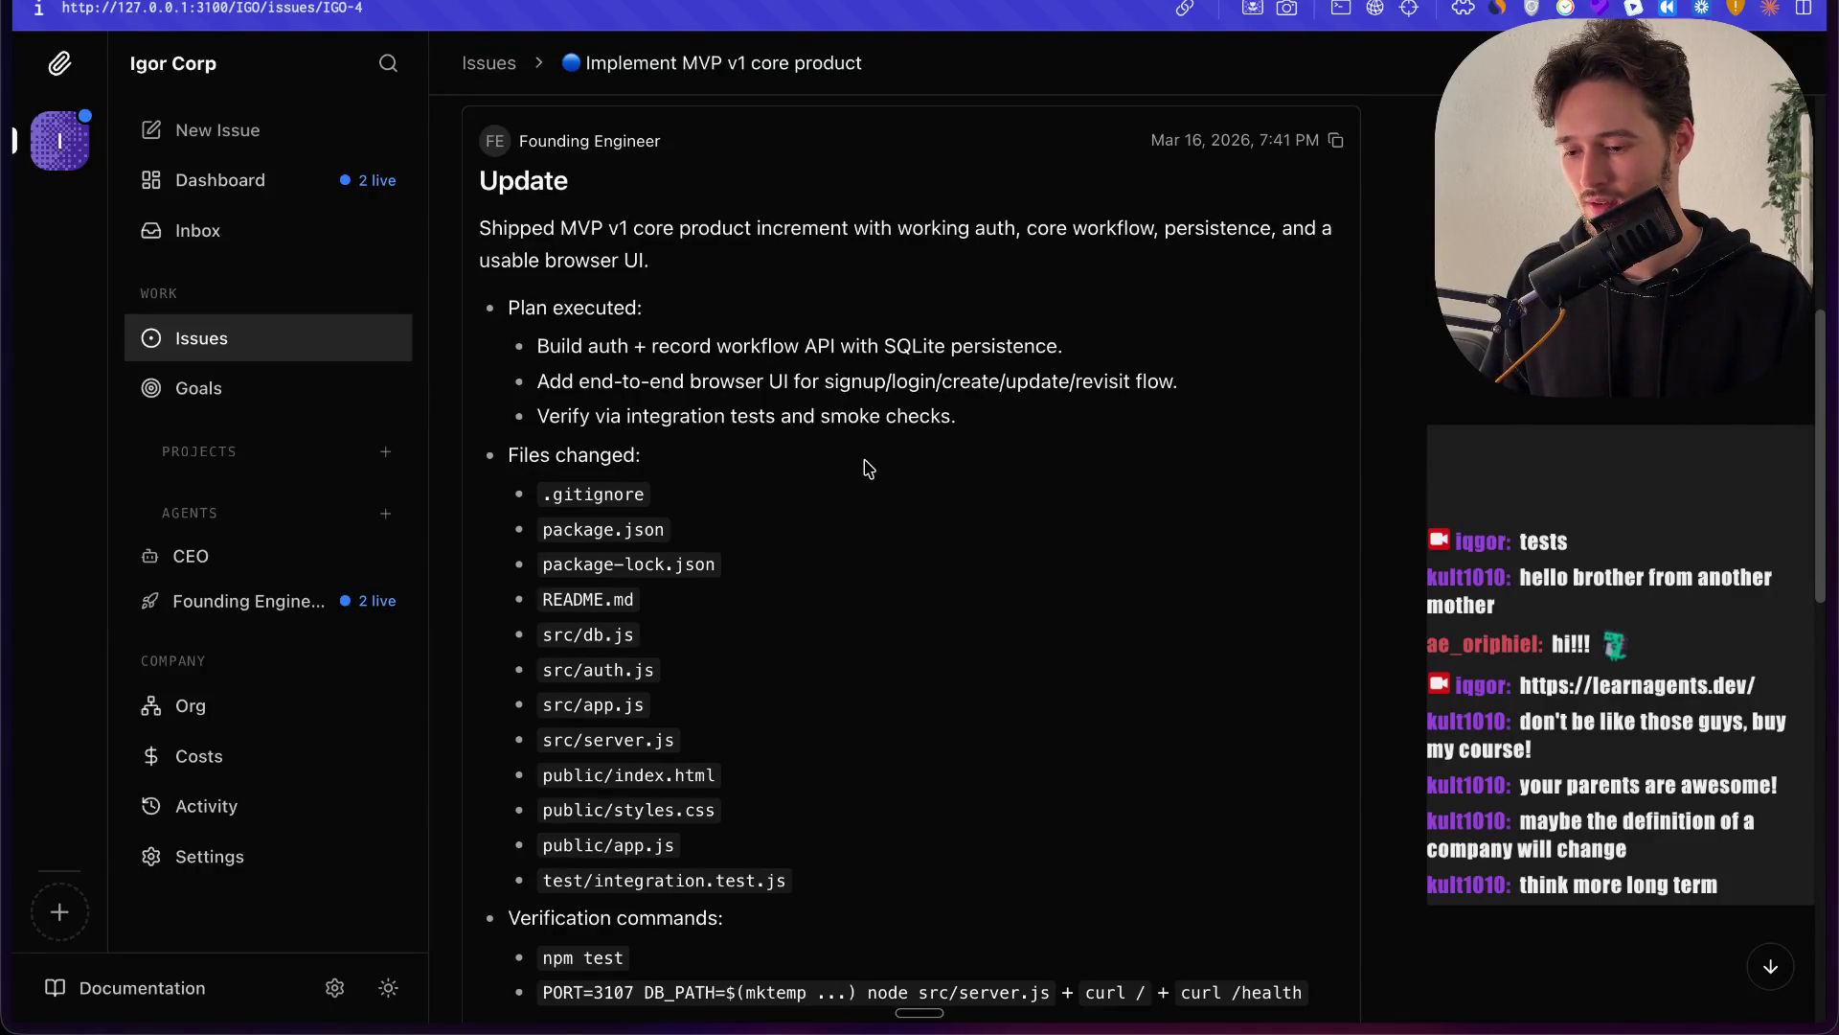
{"action": "scroll", "coordinate": [929, 410], "scroll_direction": "down", "scroll_amount": 4}
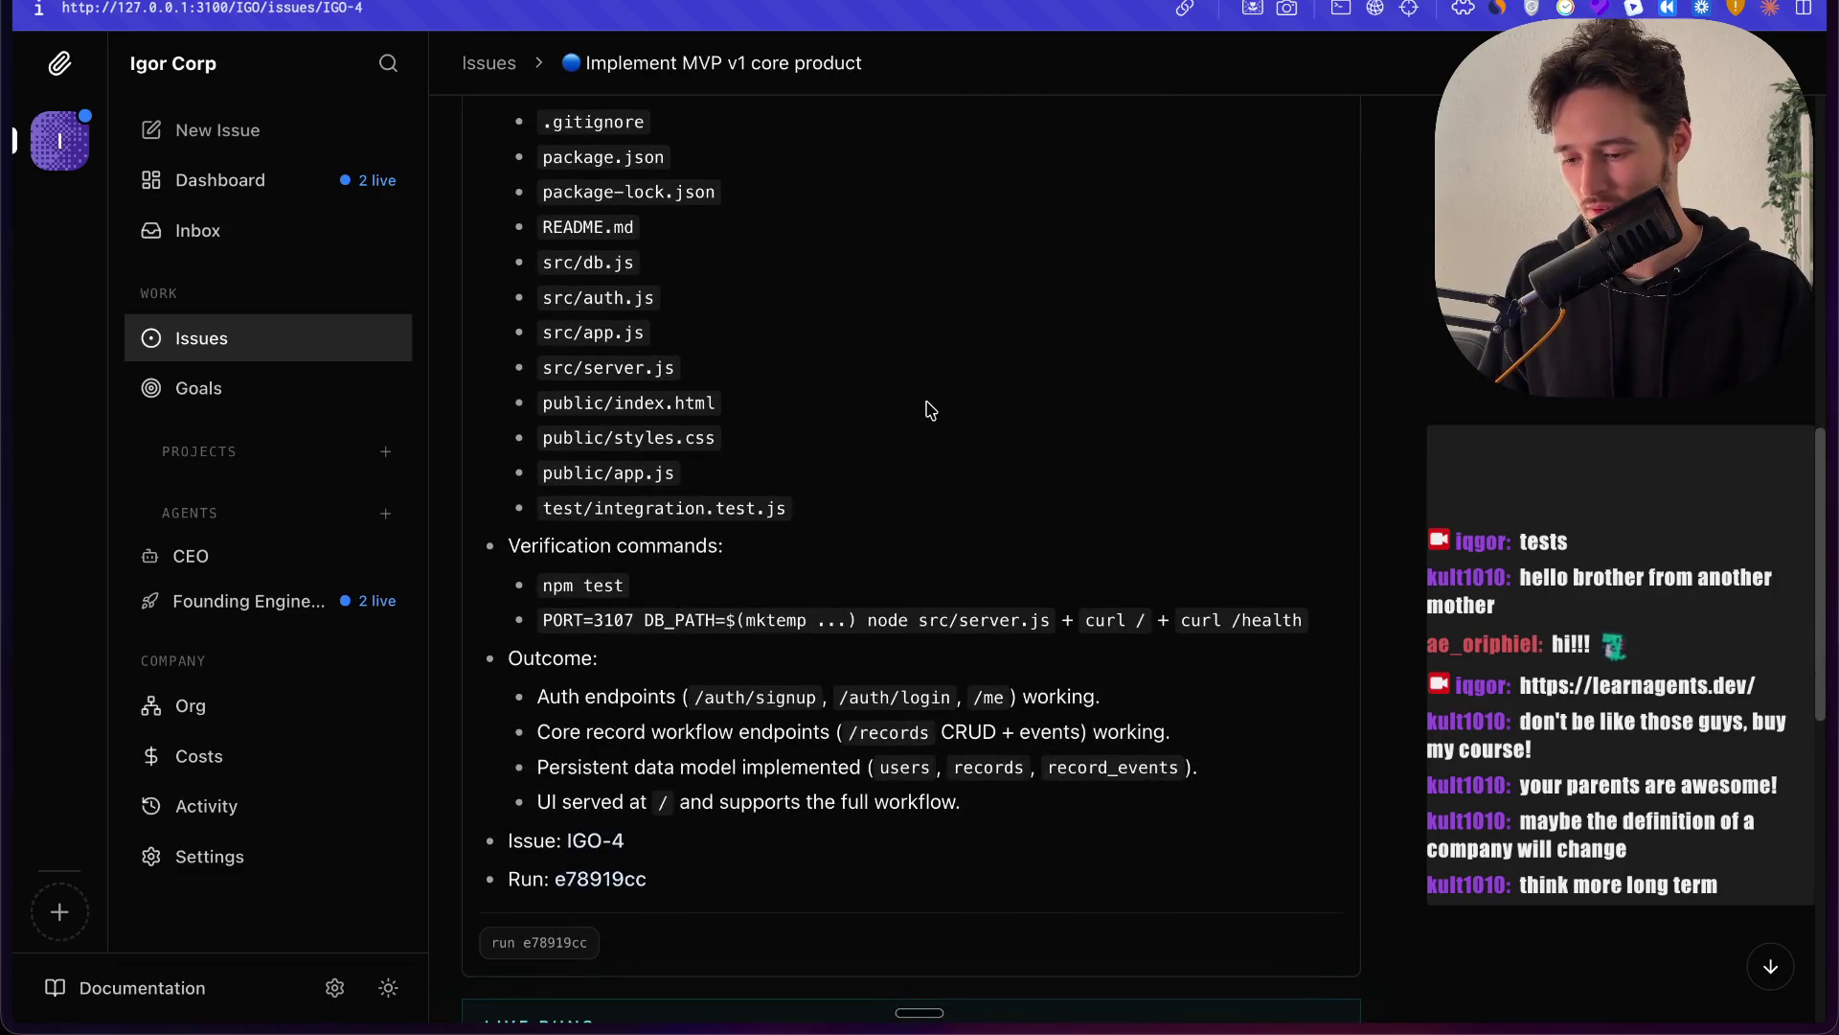
{"action": "scroll", "coordinate": [930, 410], "scroll_direction": "down", "scroll_amount": 8}
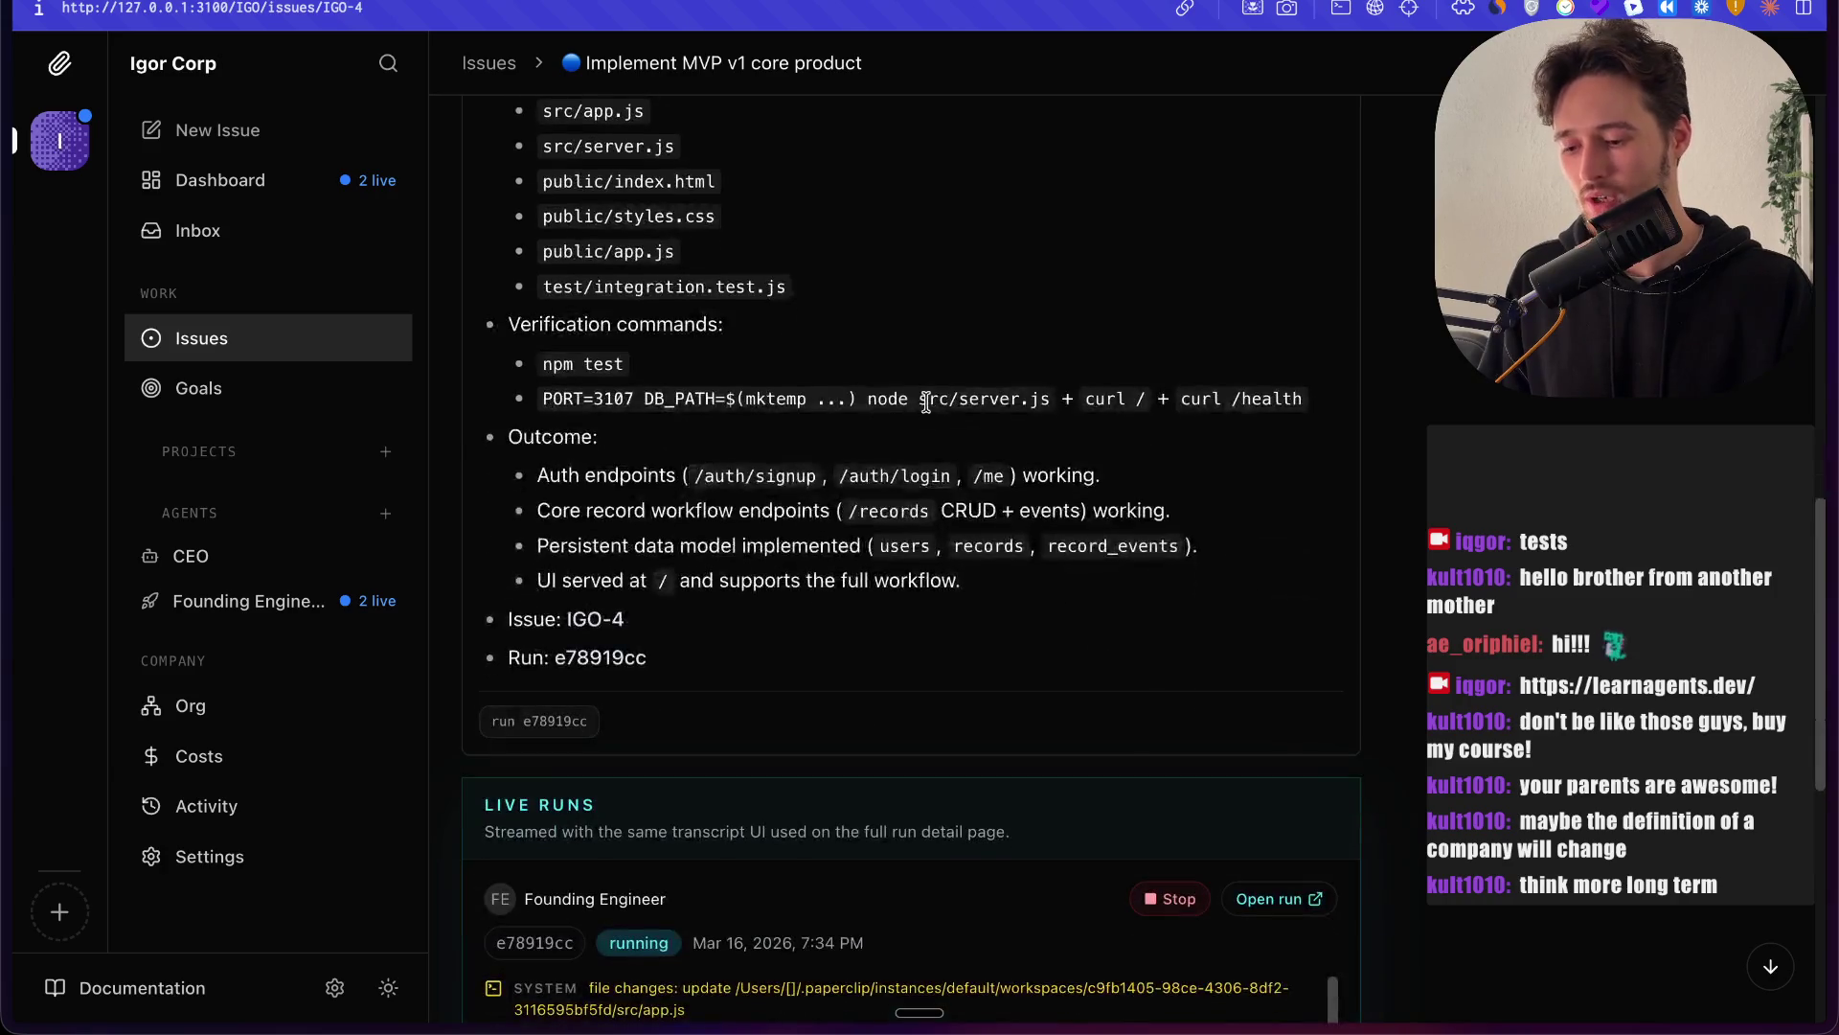
{"action": "scroll", "coordinate": [928, 410], "scroll_direction": "down", "scroll_amount": 1}
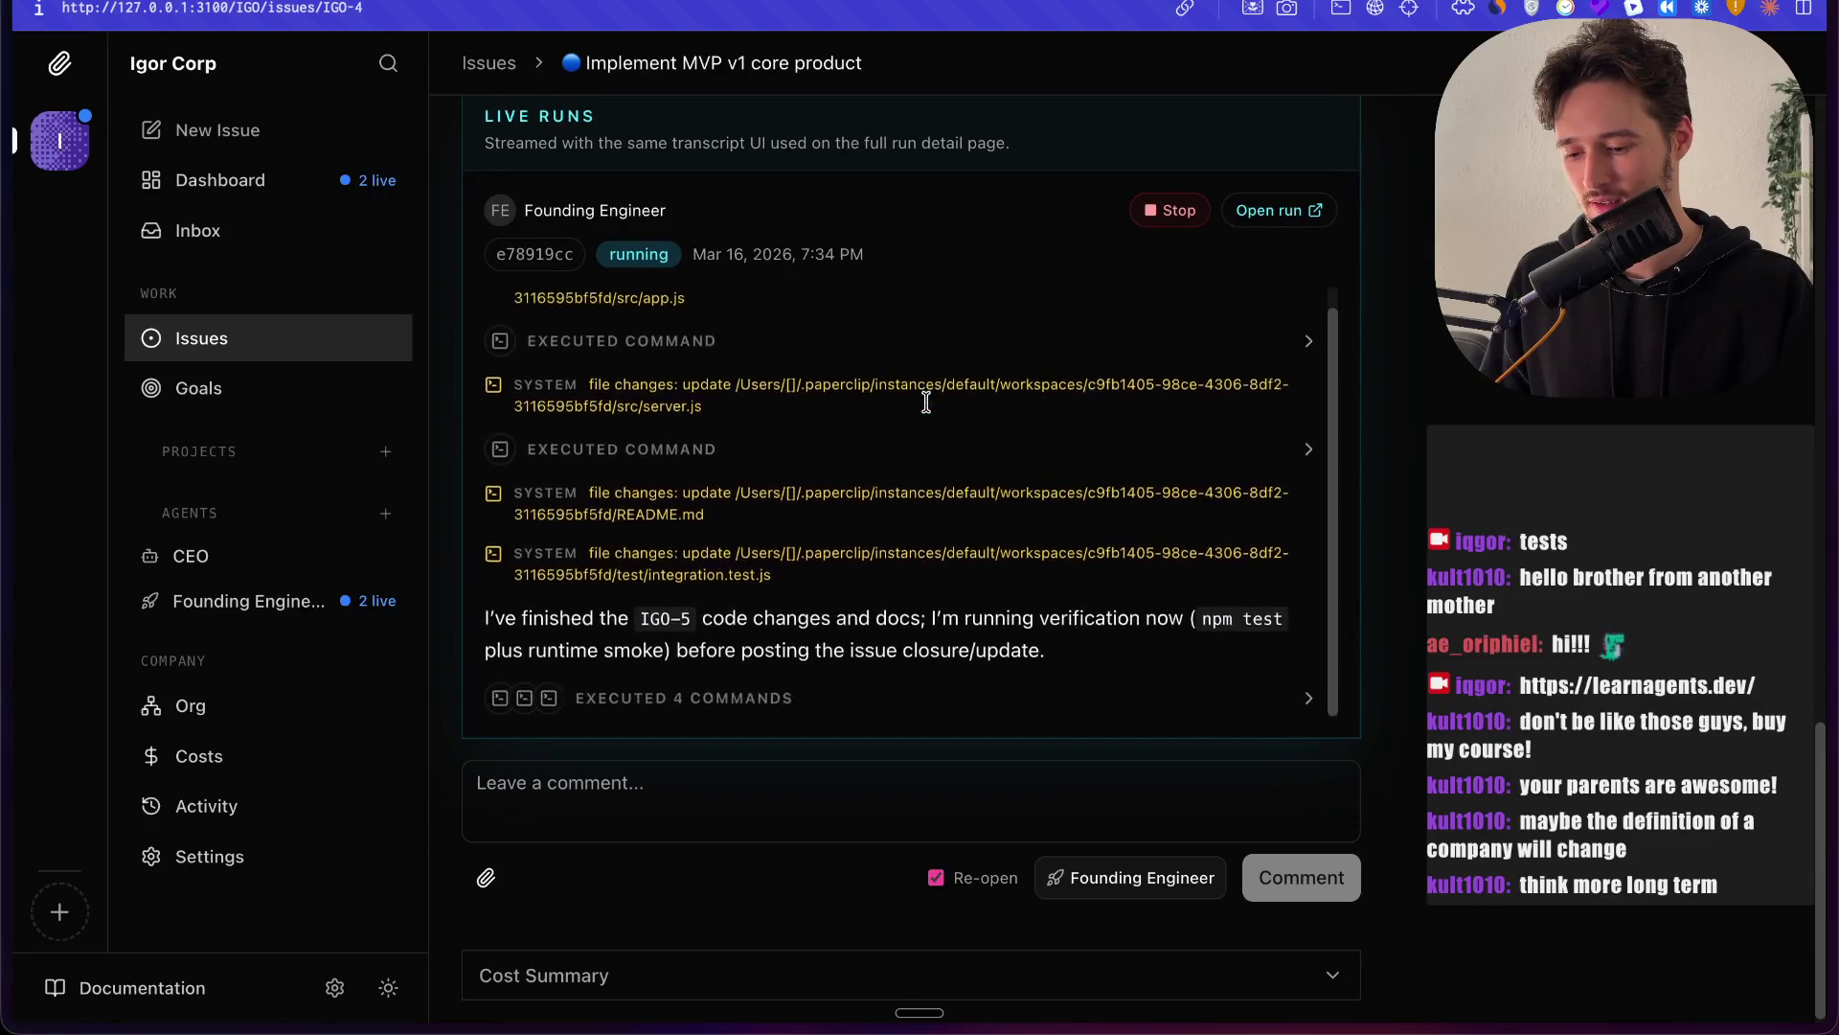
{"action": "scroll", "coordinate": [916, 185], "scroll_direction": "down", "scroll_amount": 10}
{"action": "scroll", "coordinate": [916, 185], "scroll_direction": "up", "scroll_amount": 5}
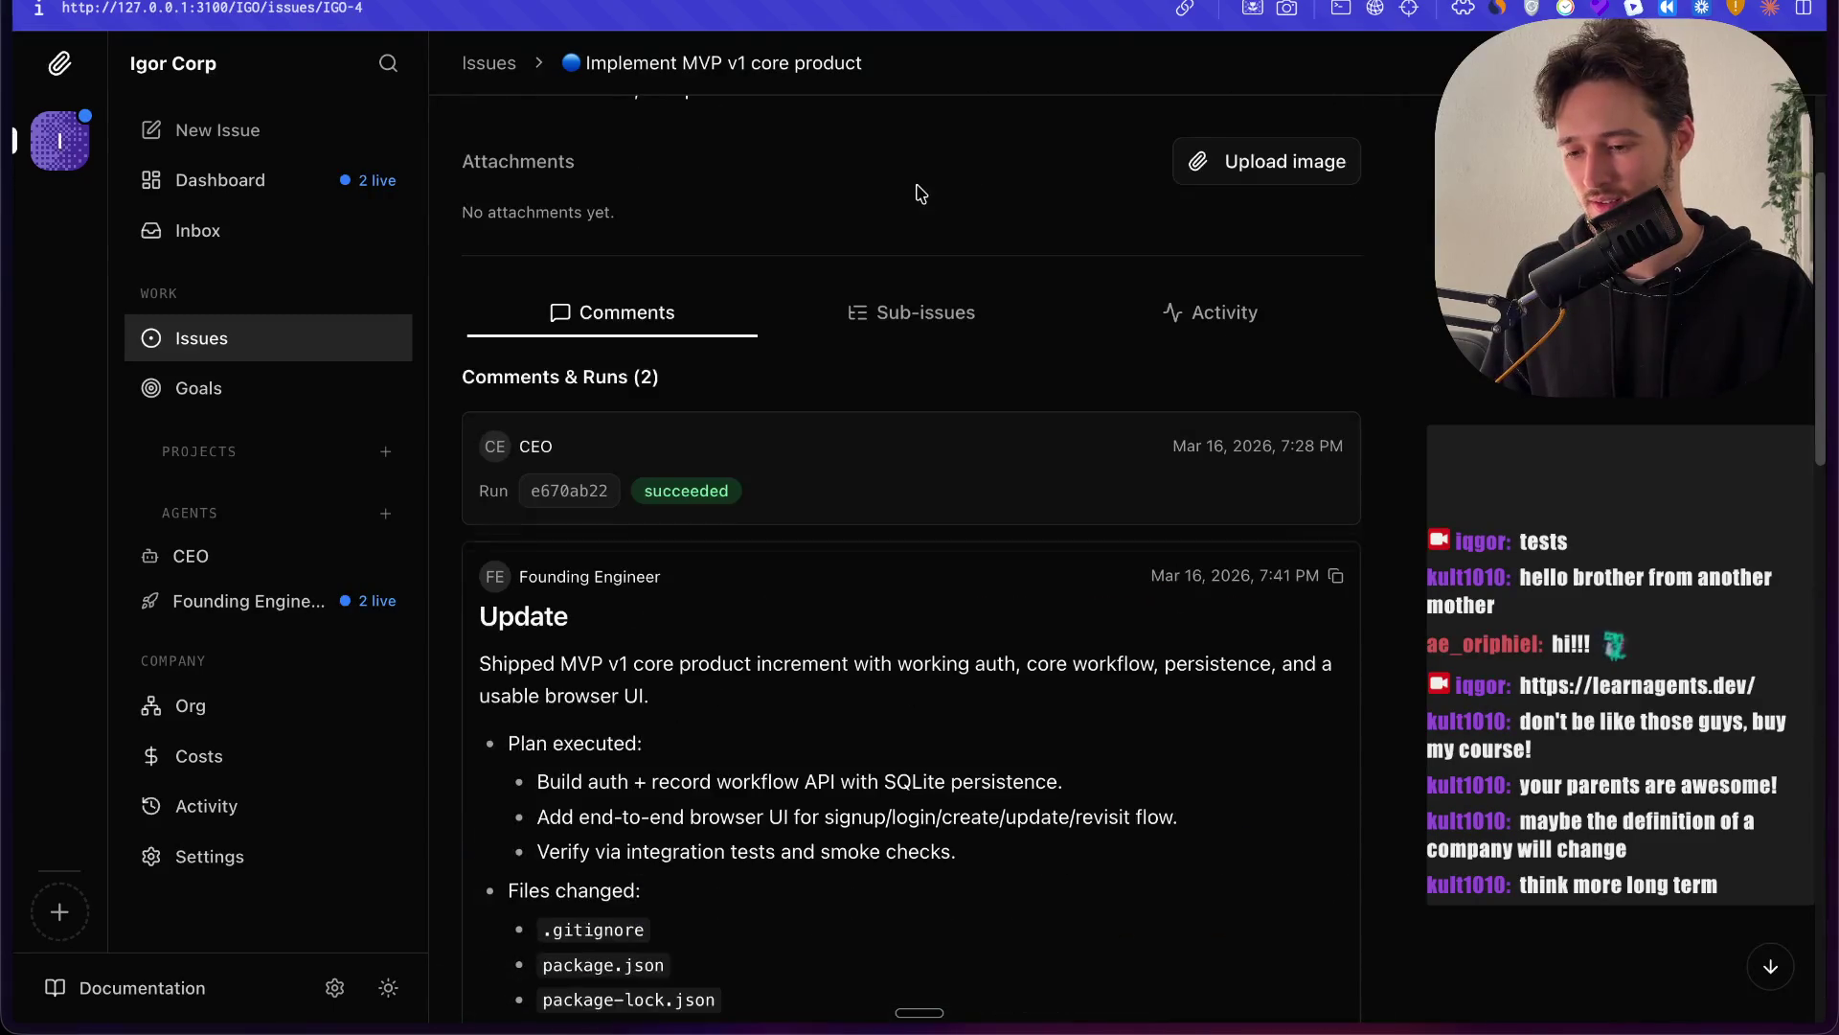
{"action": "left_click", "coordinate": [862, 142]}
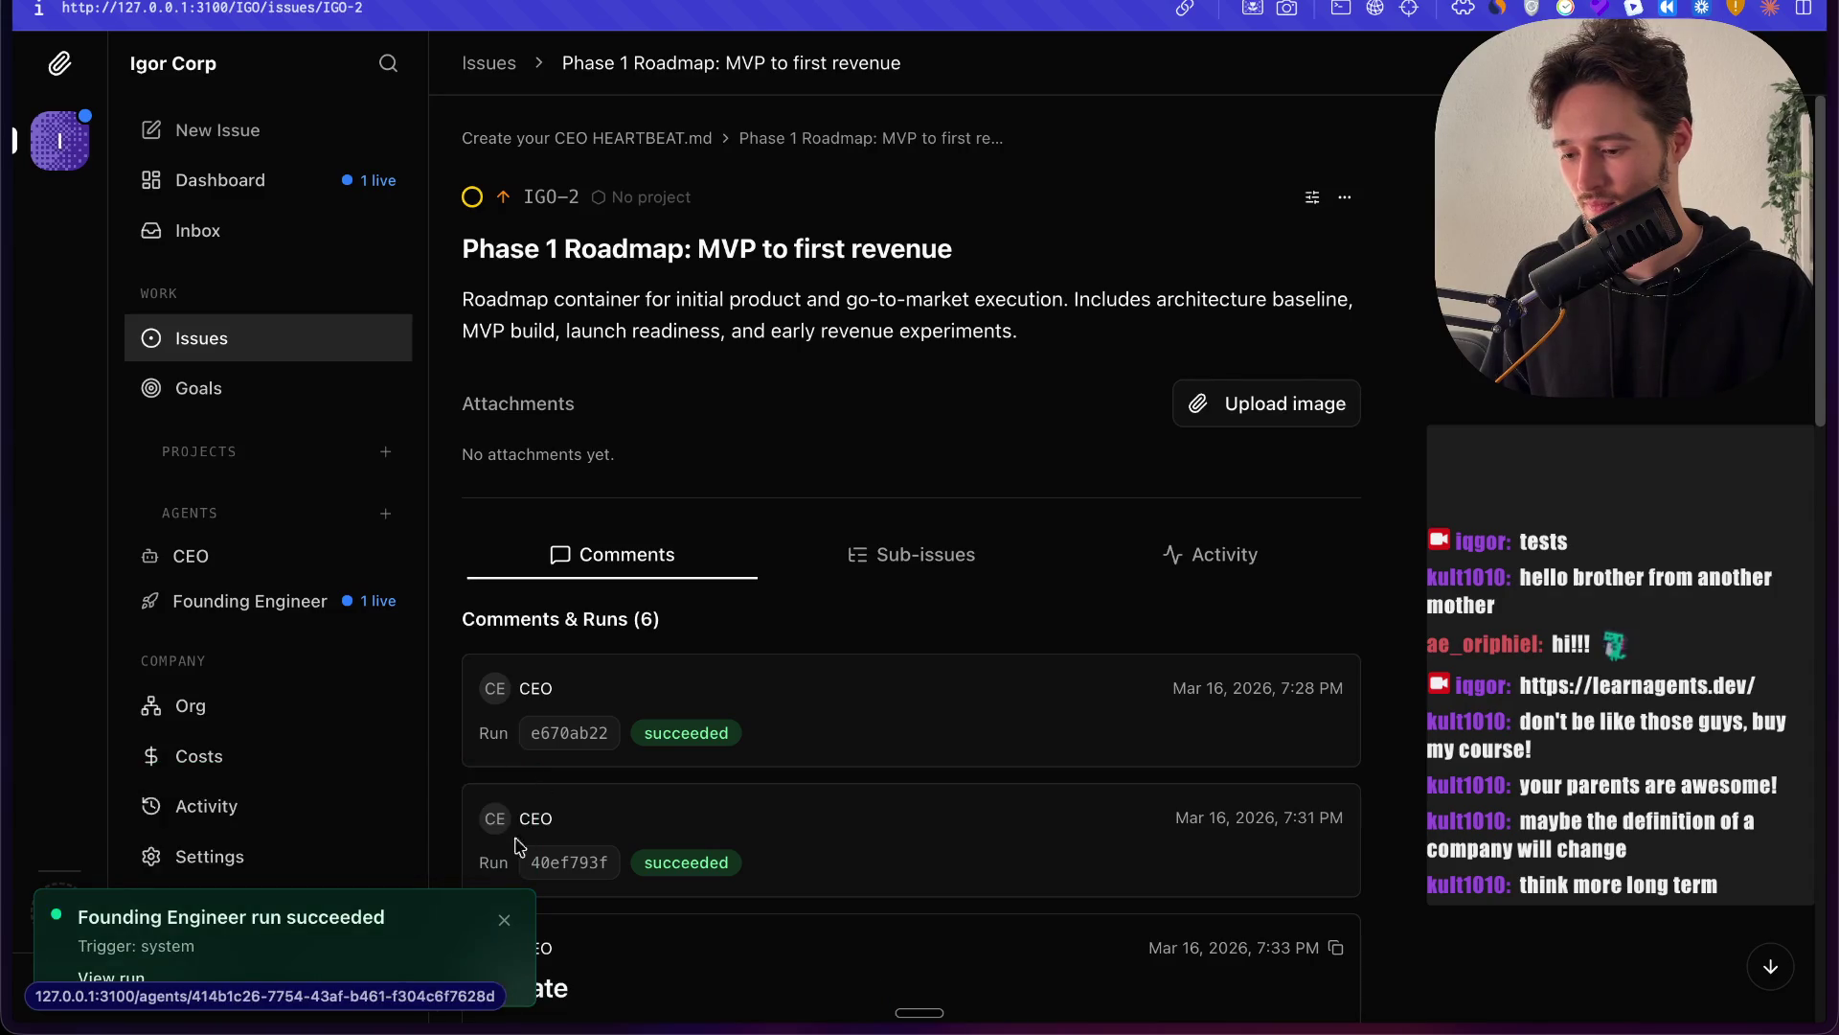
Step: Dismiss the run-succeeded toast and scroll the dashboard's Founding Engineer live log
{"action": "left_click", "coordinate": [504, 920]}
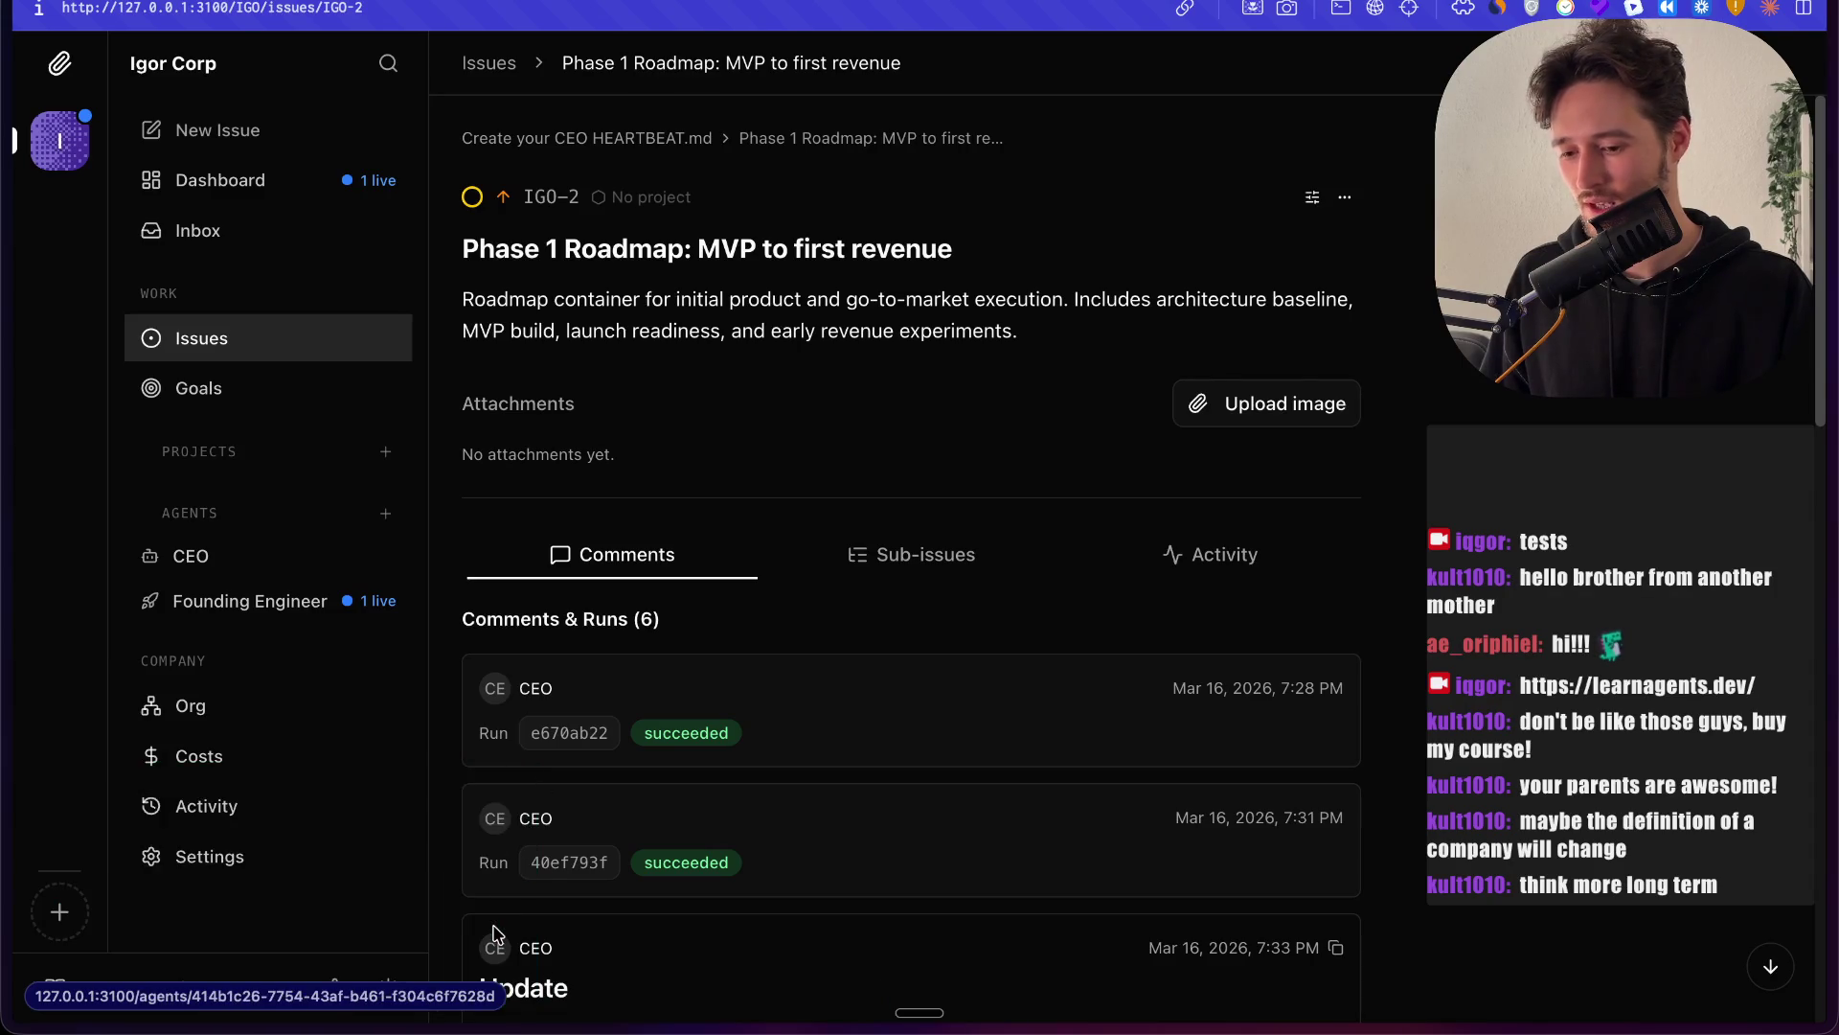
{"action": "left_click", "coordinate": [234, 181]}
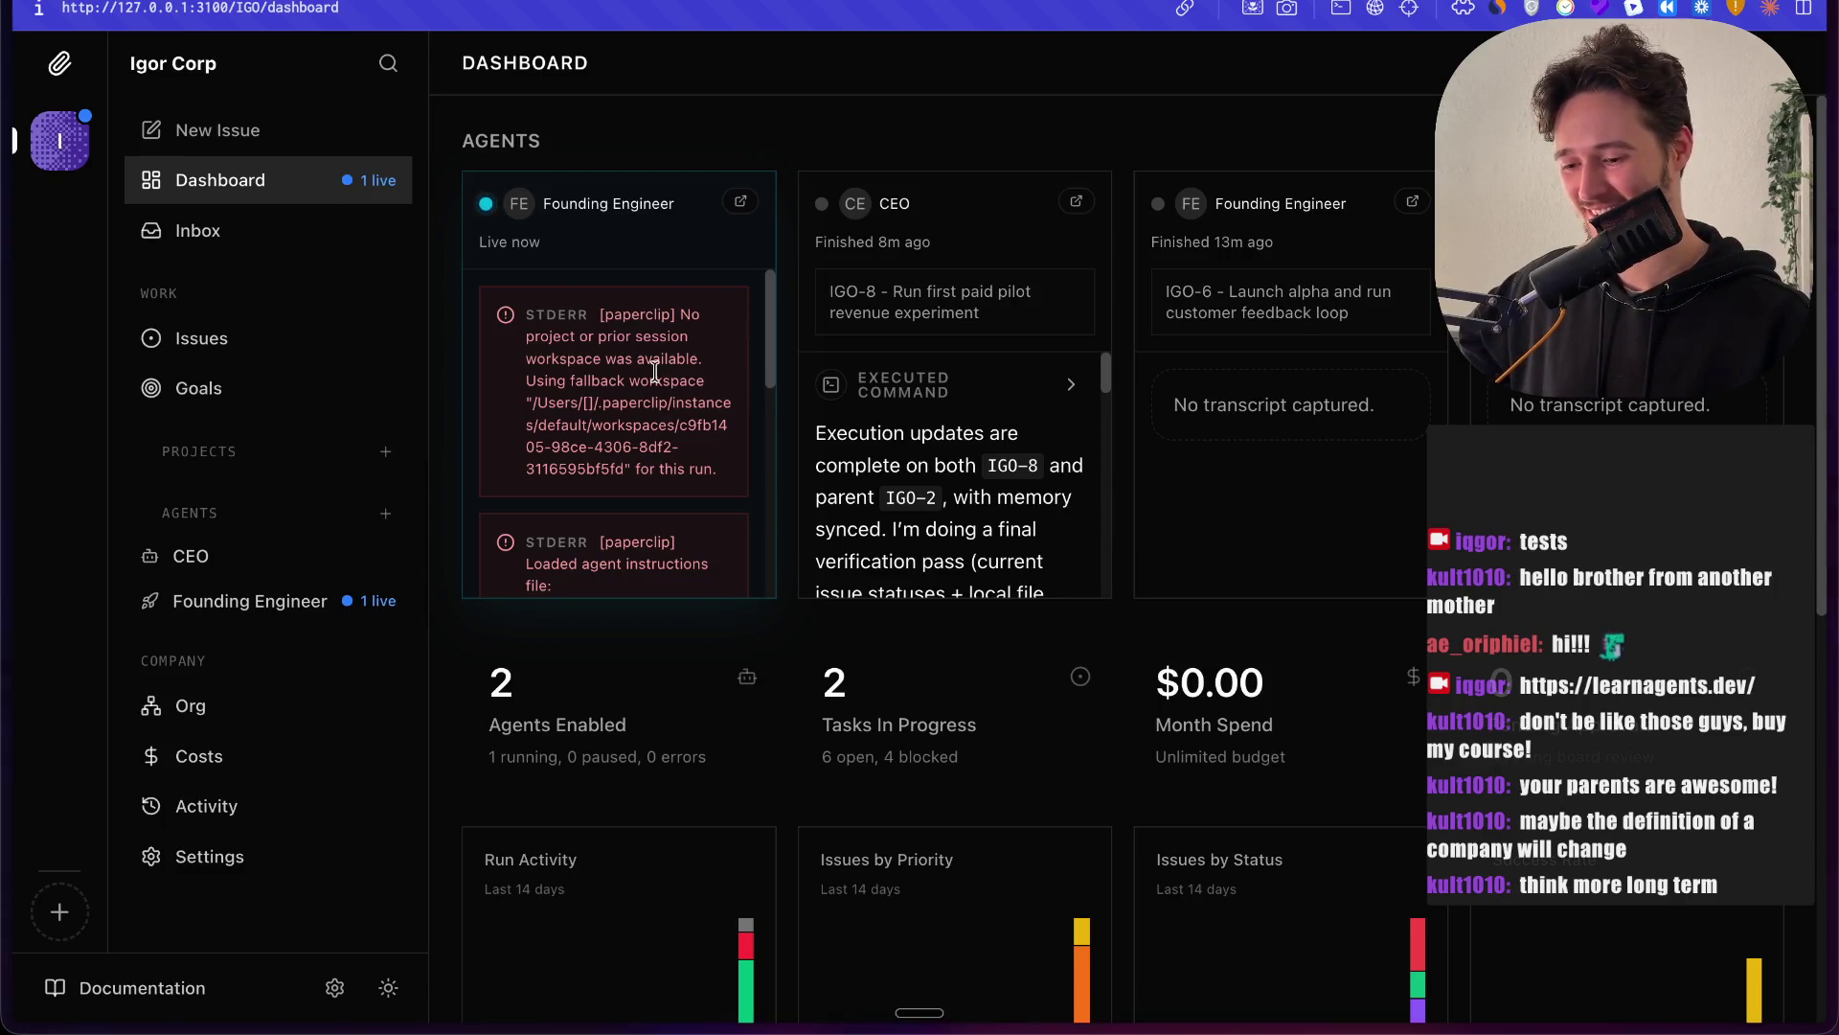
{"action": "scroll", "coordinate": [655, 371], "scroll_direction": "down", "scroll_amount": 3}
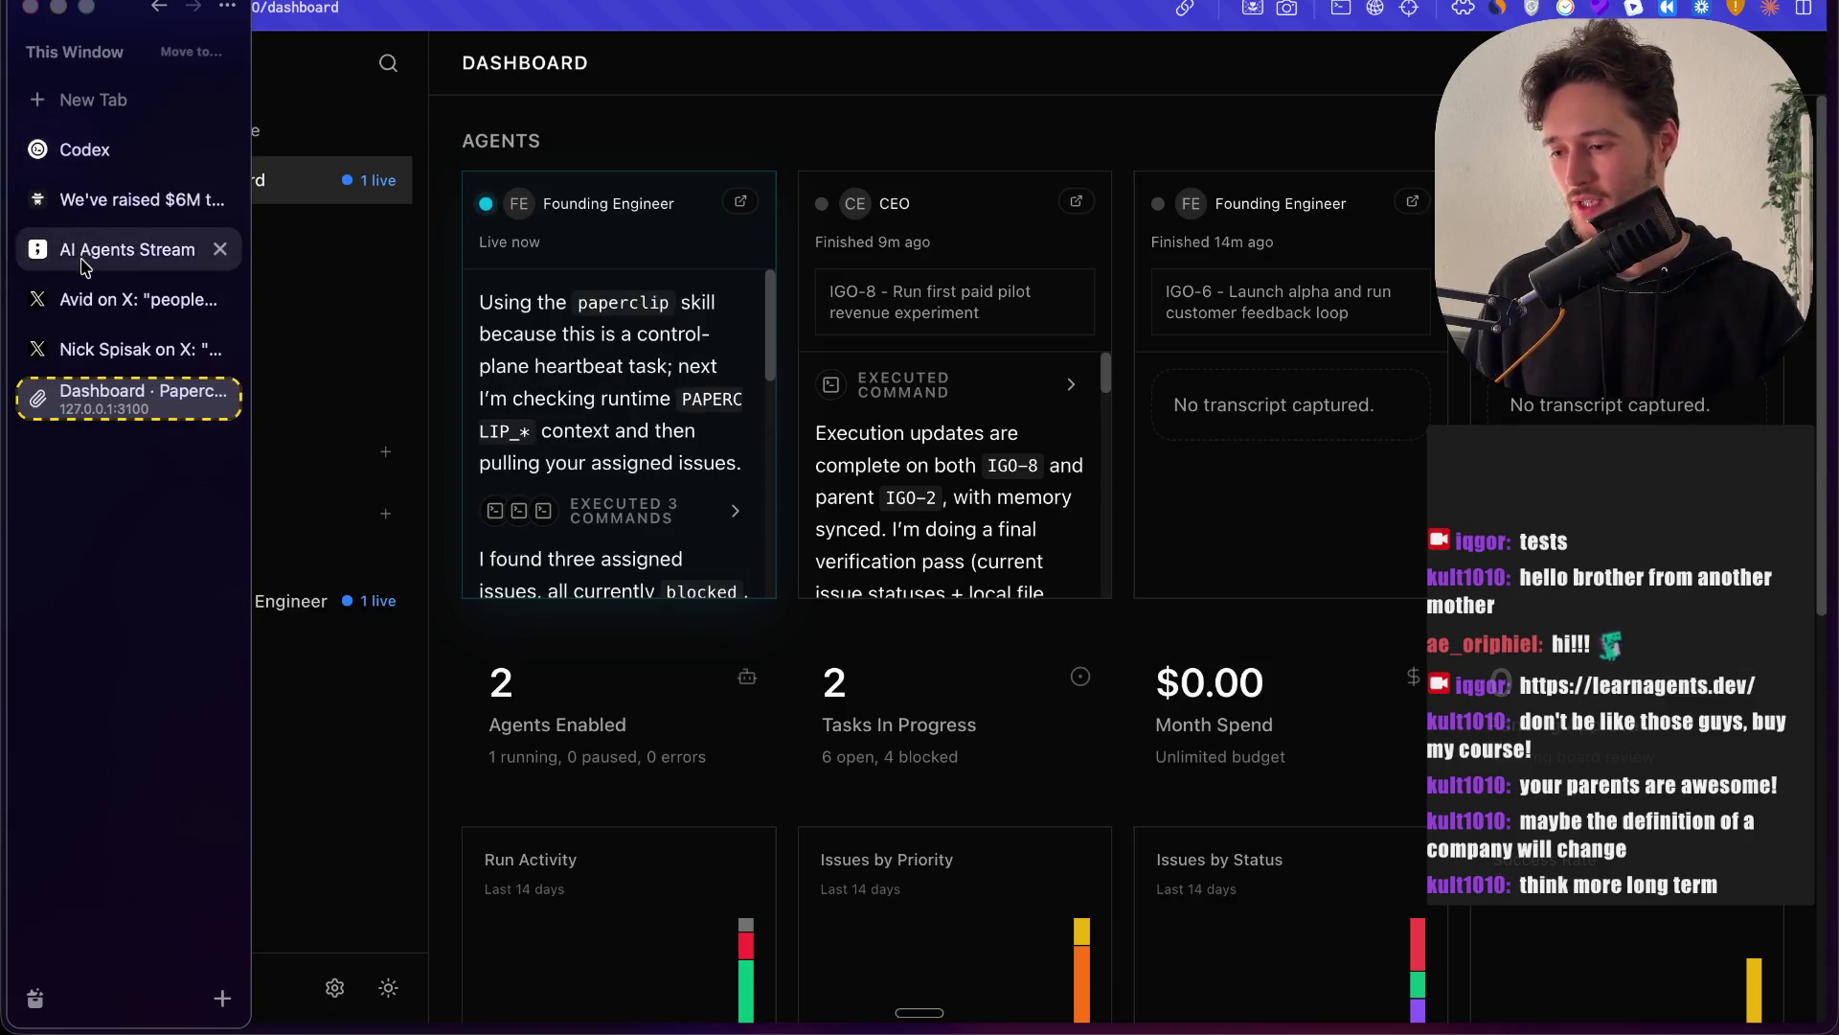
Step: Return to the AI Agents Stream board and pan to the space right of the 2026 chart
{"action": "left_click", "coordinate": [40, 249]}
{"action": "scroll", "coordinate": [1311, 462], "scroll_direction": "right", "scroll_amount": 4}
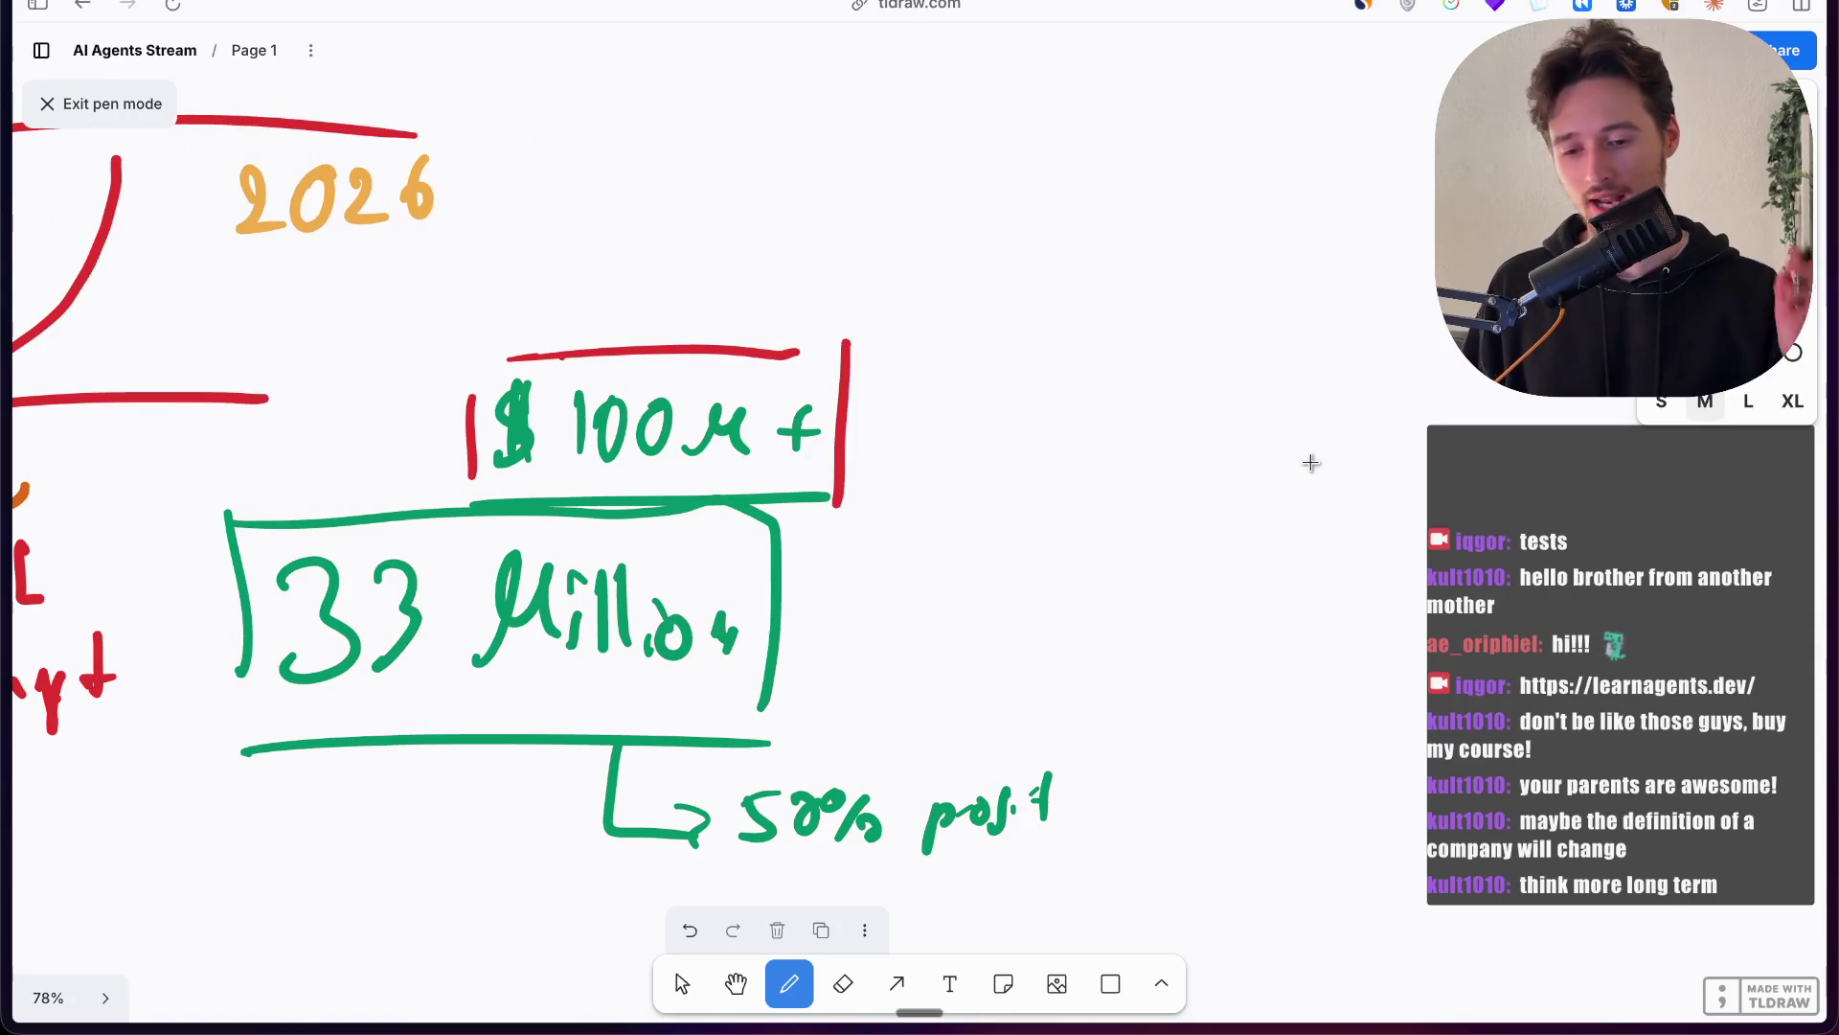
{"action": "scroll", "coordinate": [865, 165], "scroll_direction": "left", "scroll_amount": 5}
{"action": "scroll", "coordinate": [865, 165], "scroll_direction": "up", "scroll_amount": 3}
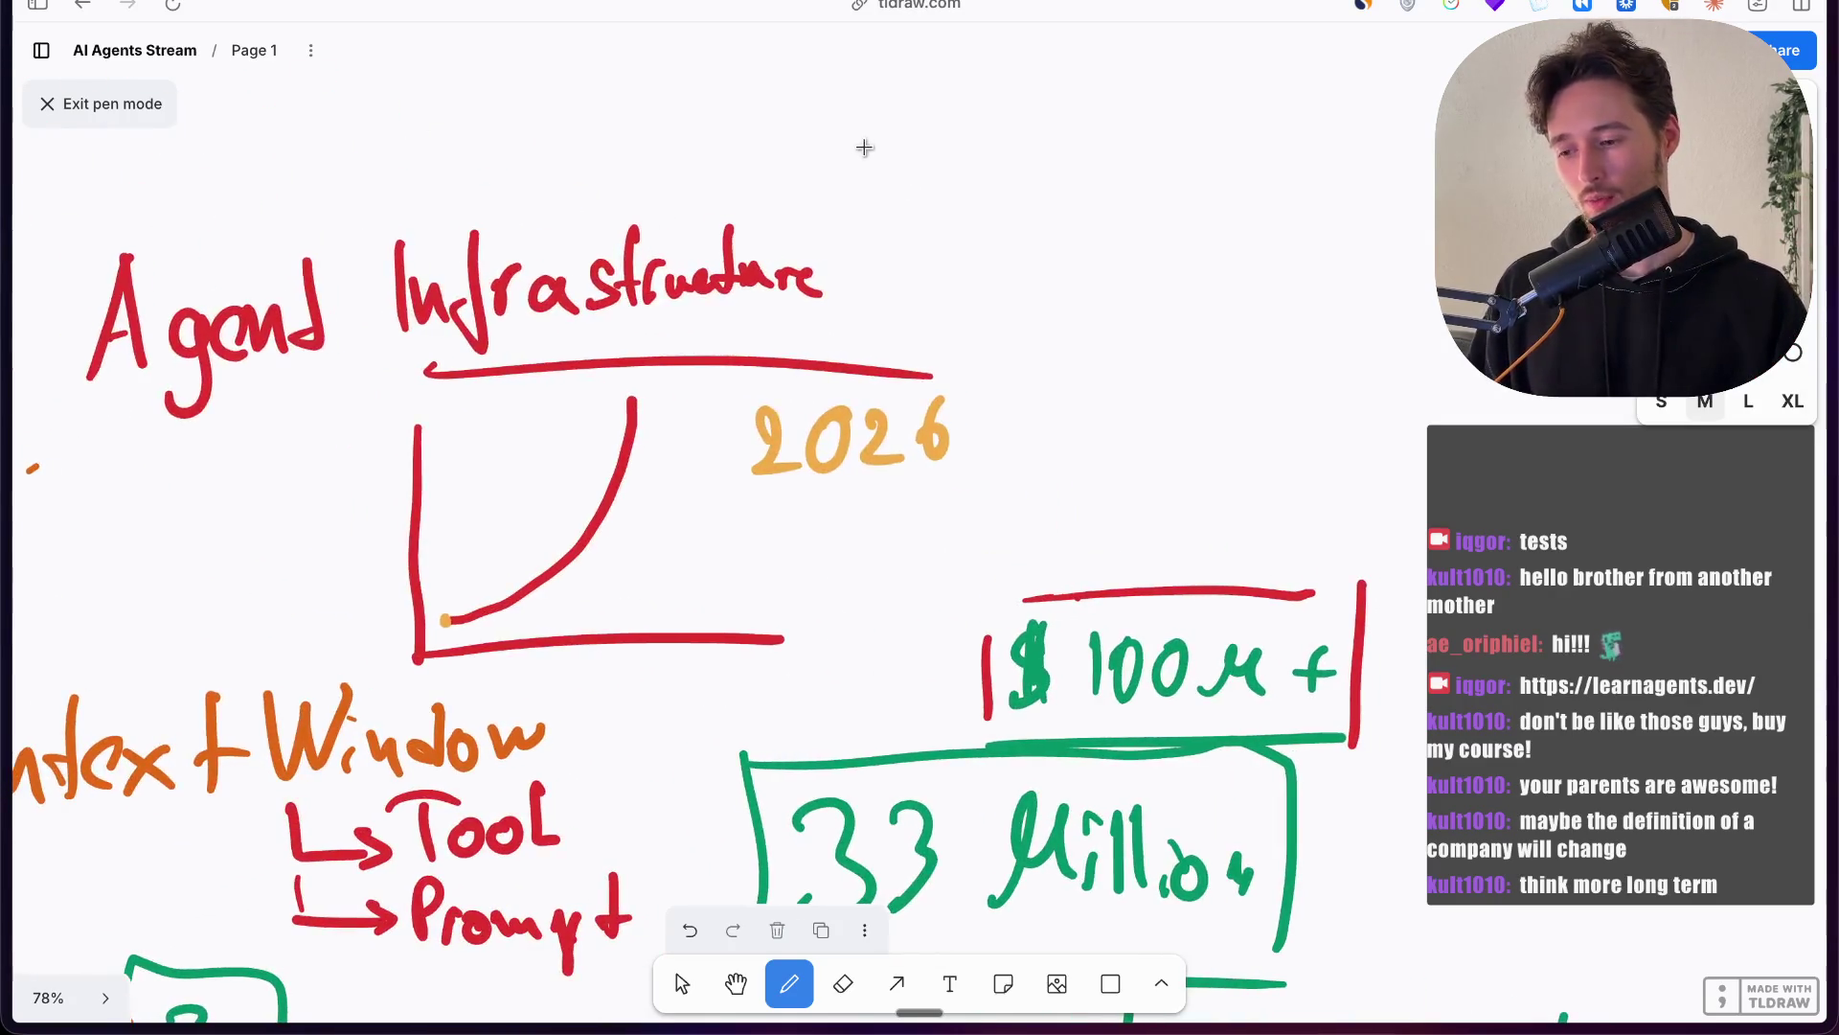
{"action": "scroll", "coordinate": [869, 104], "scroll_direction": "left", "scroll_amount": 1}
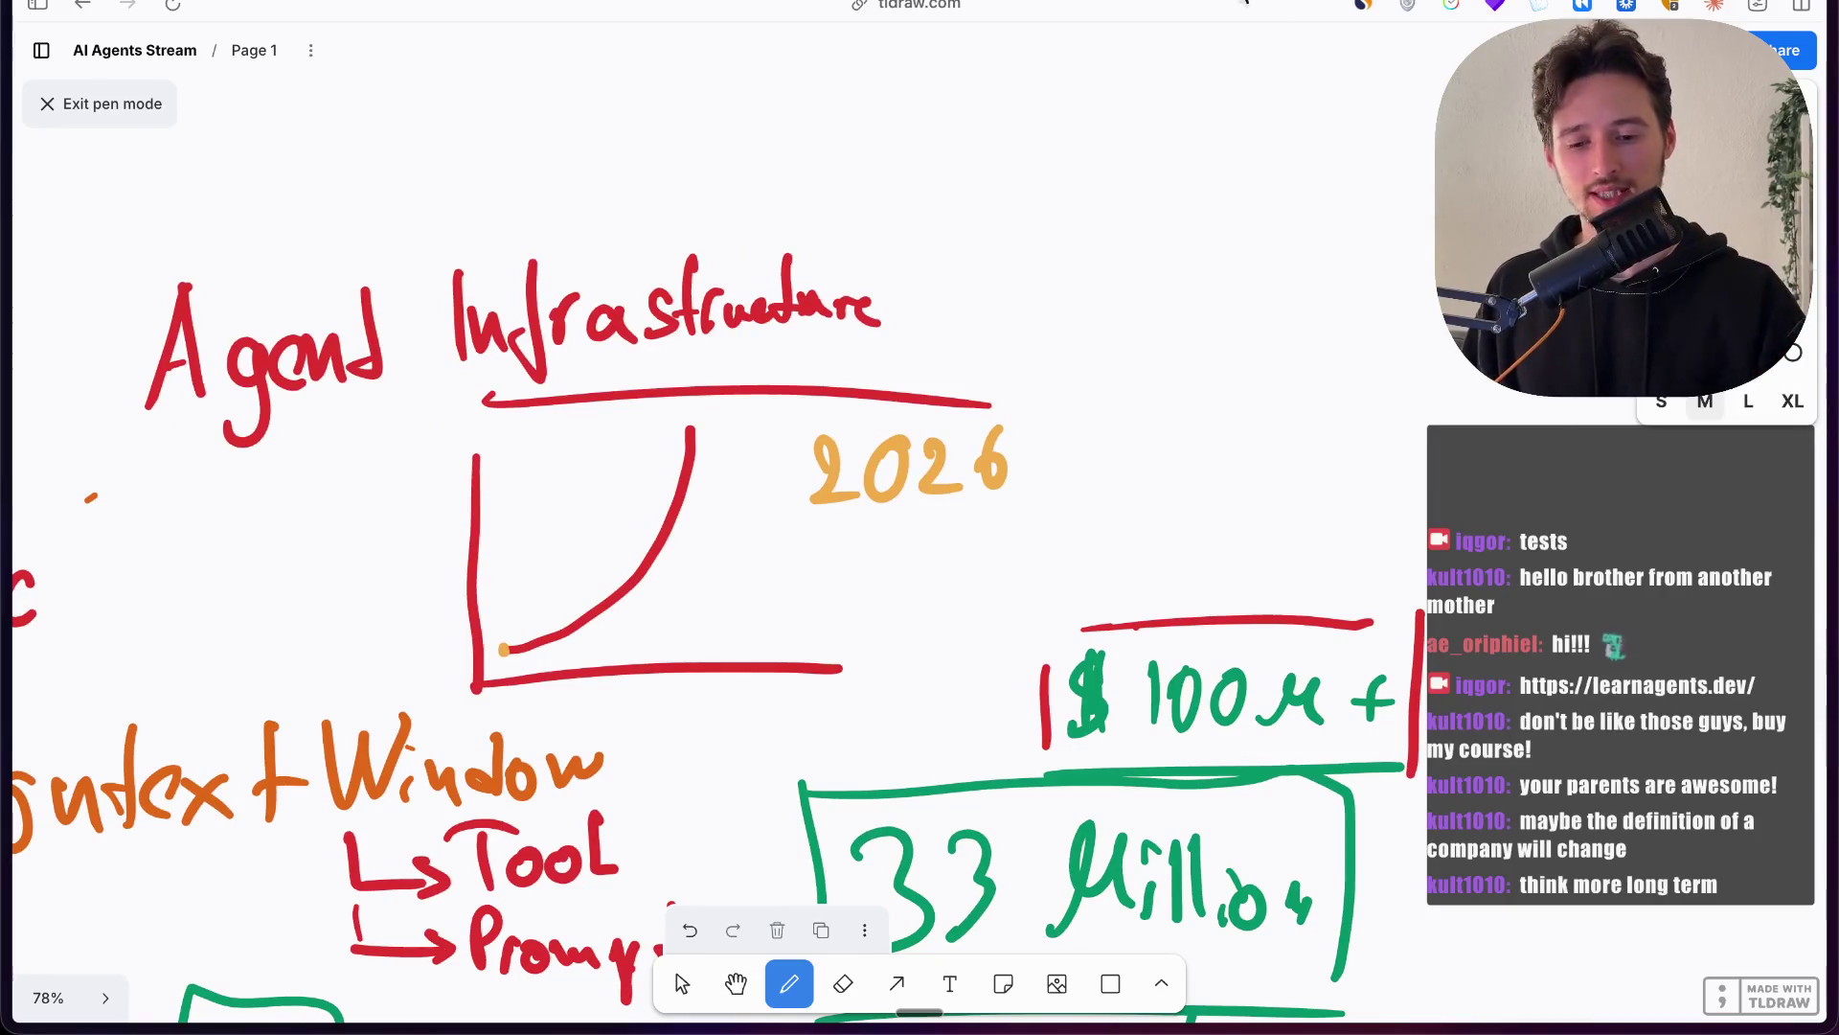
{"action": "scroll", "coordinate": [790, 356], "scroll_direction": "up", "scroll_amount": 5, "text": "ctrl"}
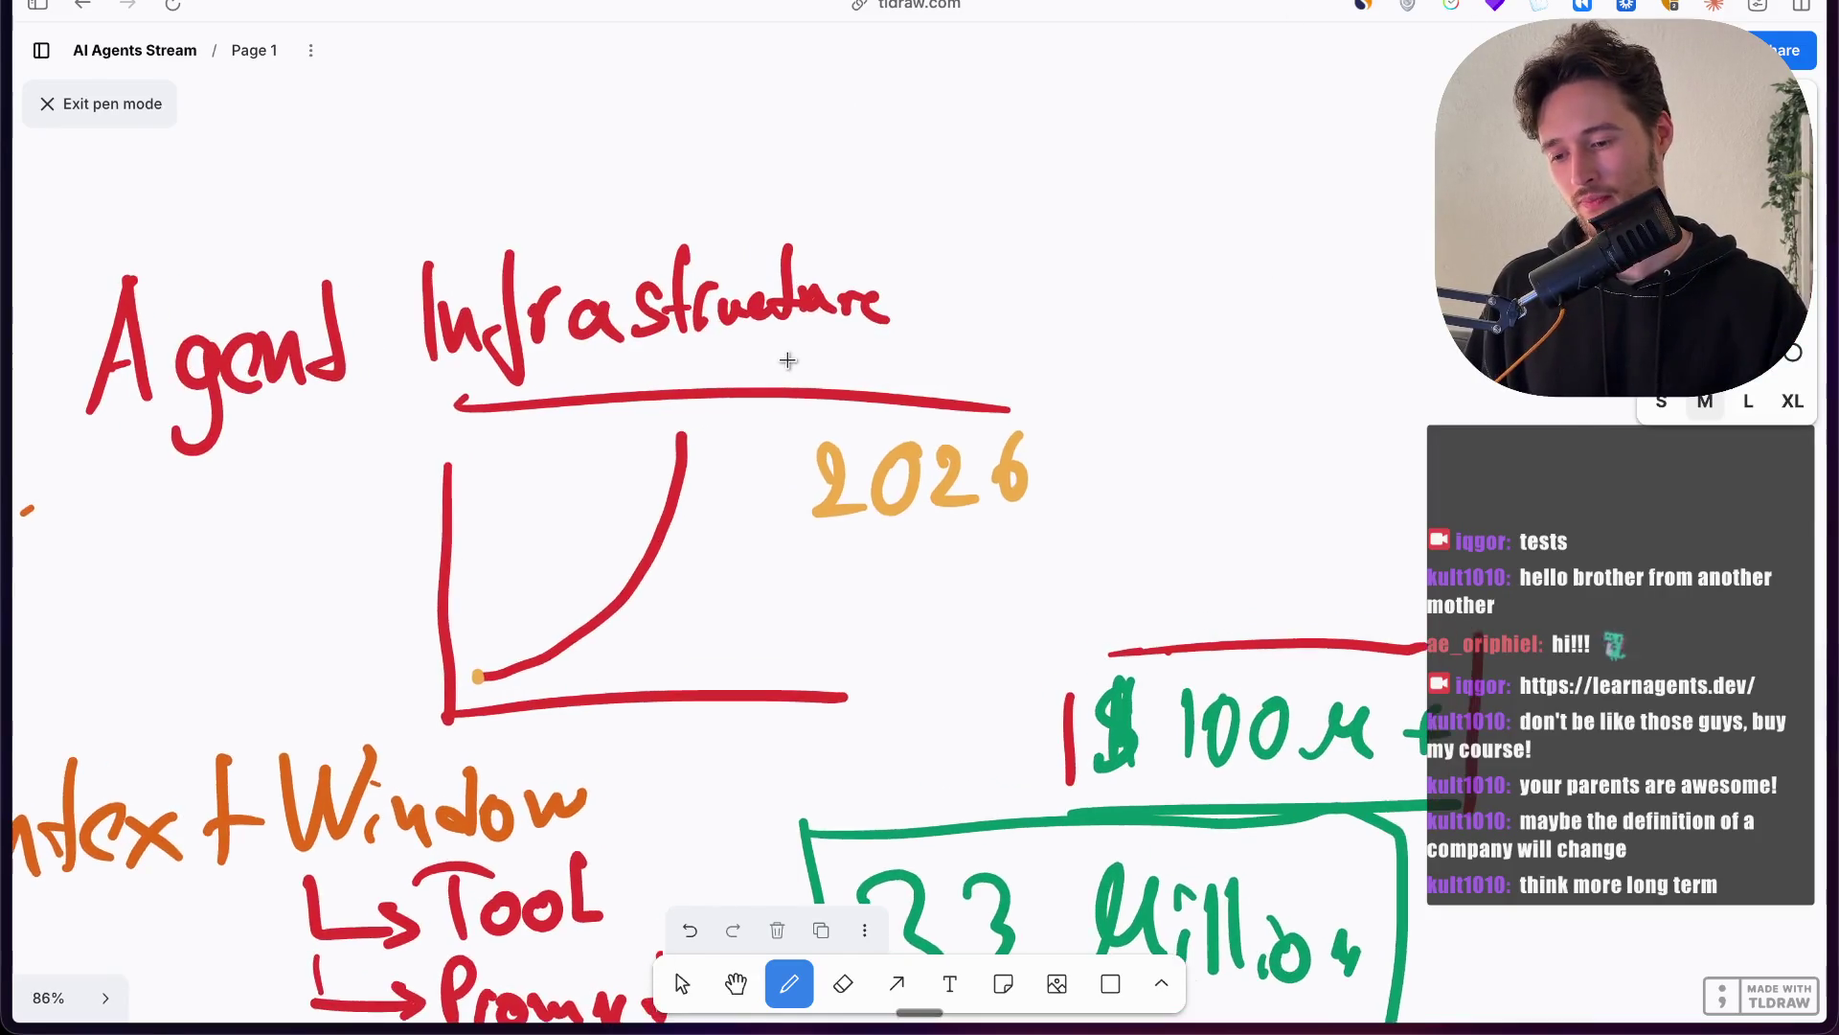
{"action": "scroll", "coordinate": [784, 171], "scroll_direction": "left", "scroll_amount": 2}
{"action": "scroll", "coordinate": [784, 172], "scroll_direction": "up", "scroll_amount": 1}
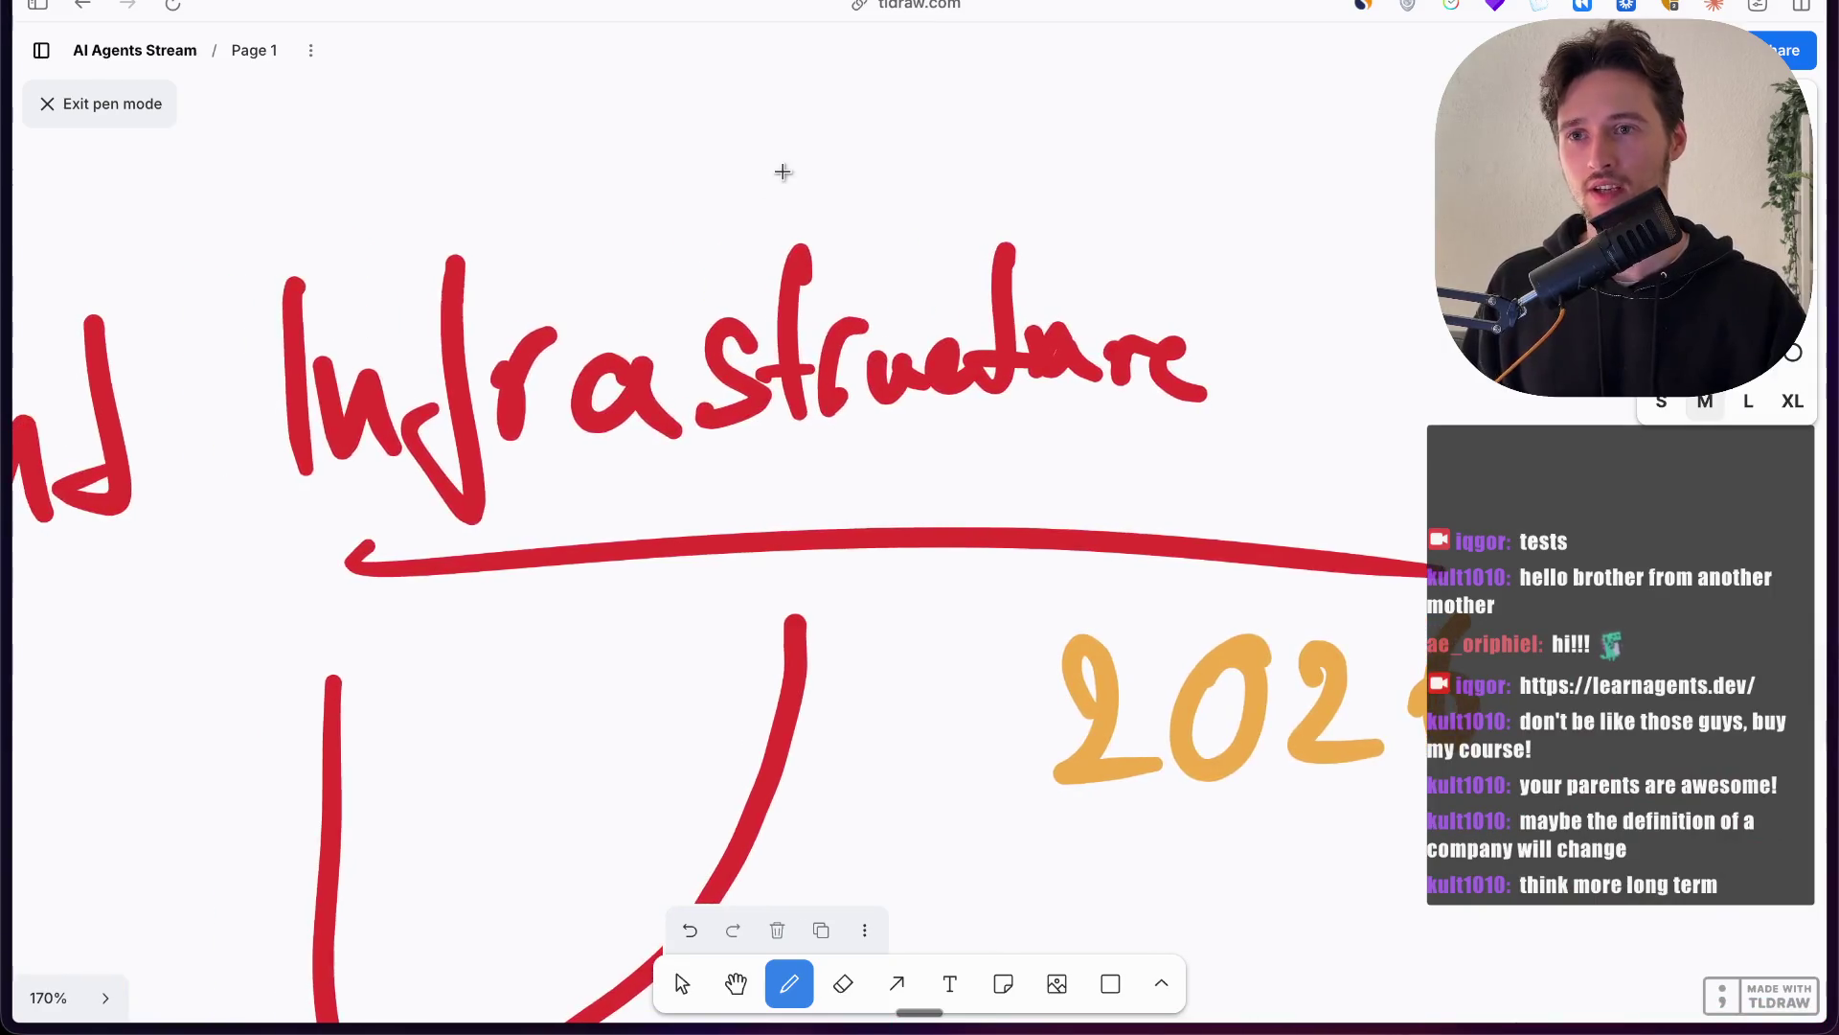
{"action": "left_click", "coordinate": [989, 236]}
{"action": "scroll", "coordinate": [1025, 274], "scroll_direction": "down", "scroll_amount": 3, "text": "ctrl"}
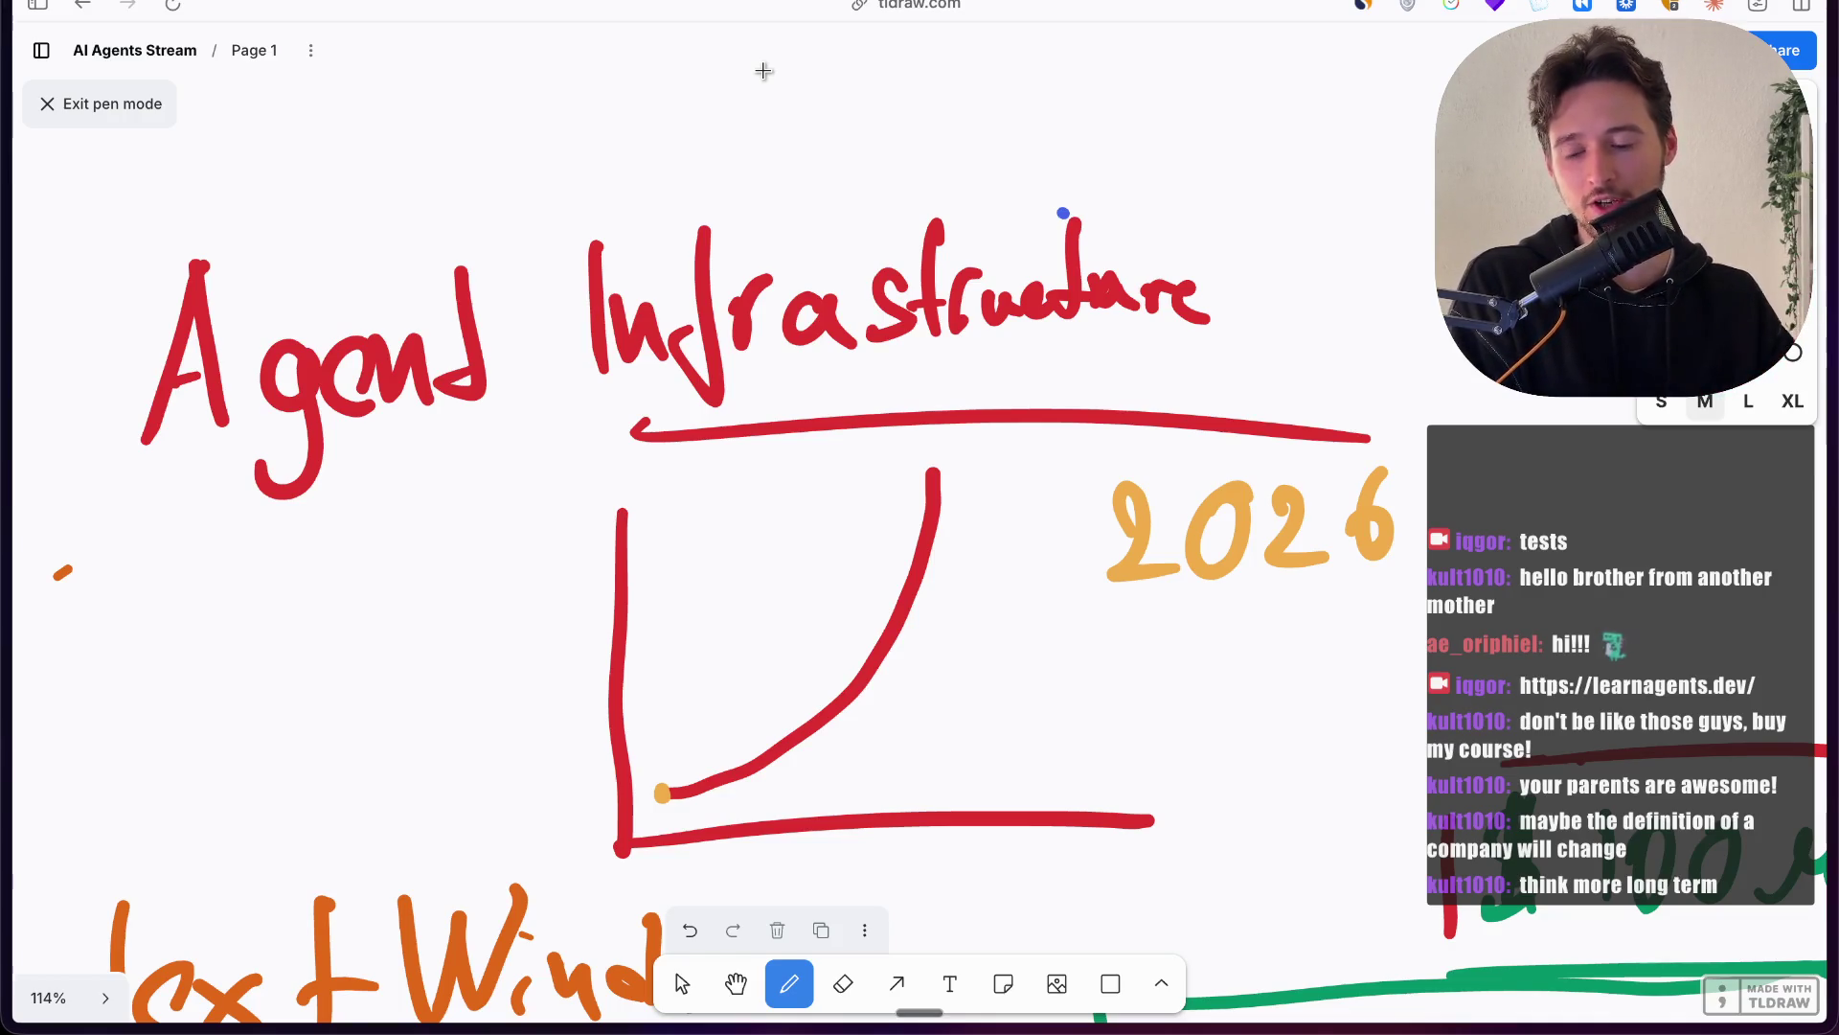
{"action": "scroll", "coordinate": [888, 185], "scroll_direction": "up", "scroll_amount": 3}
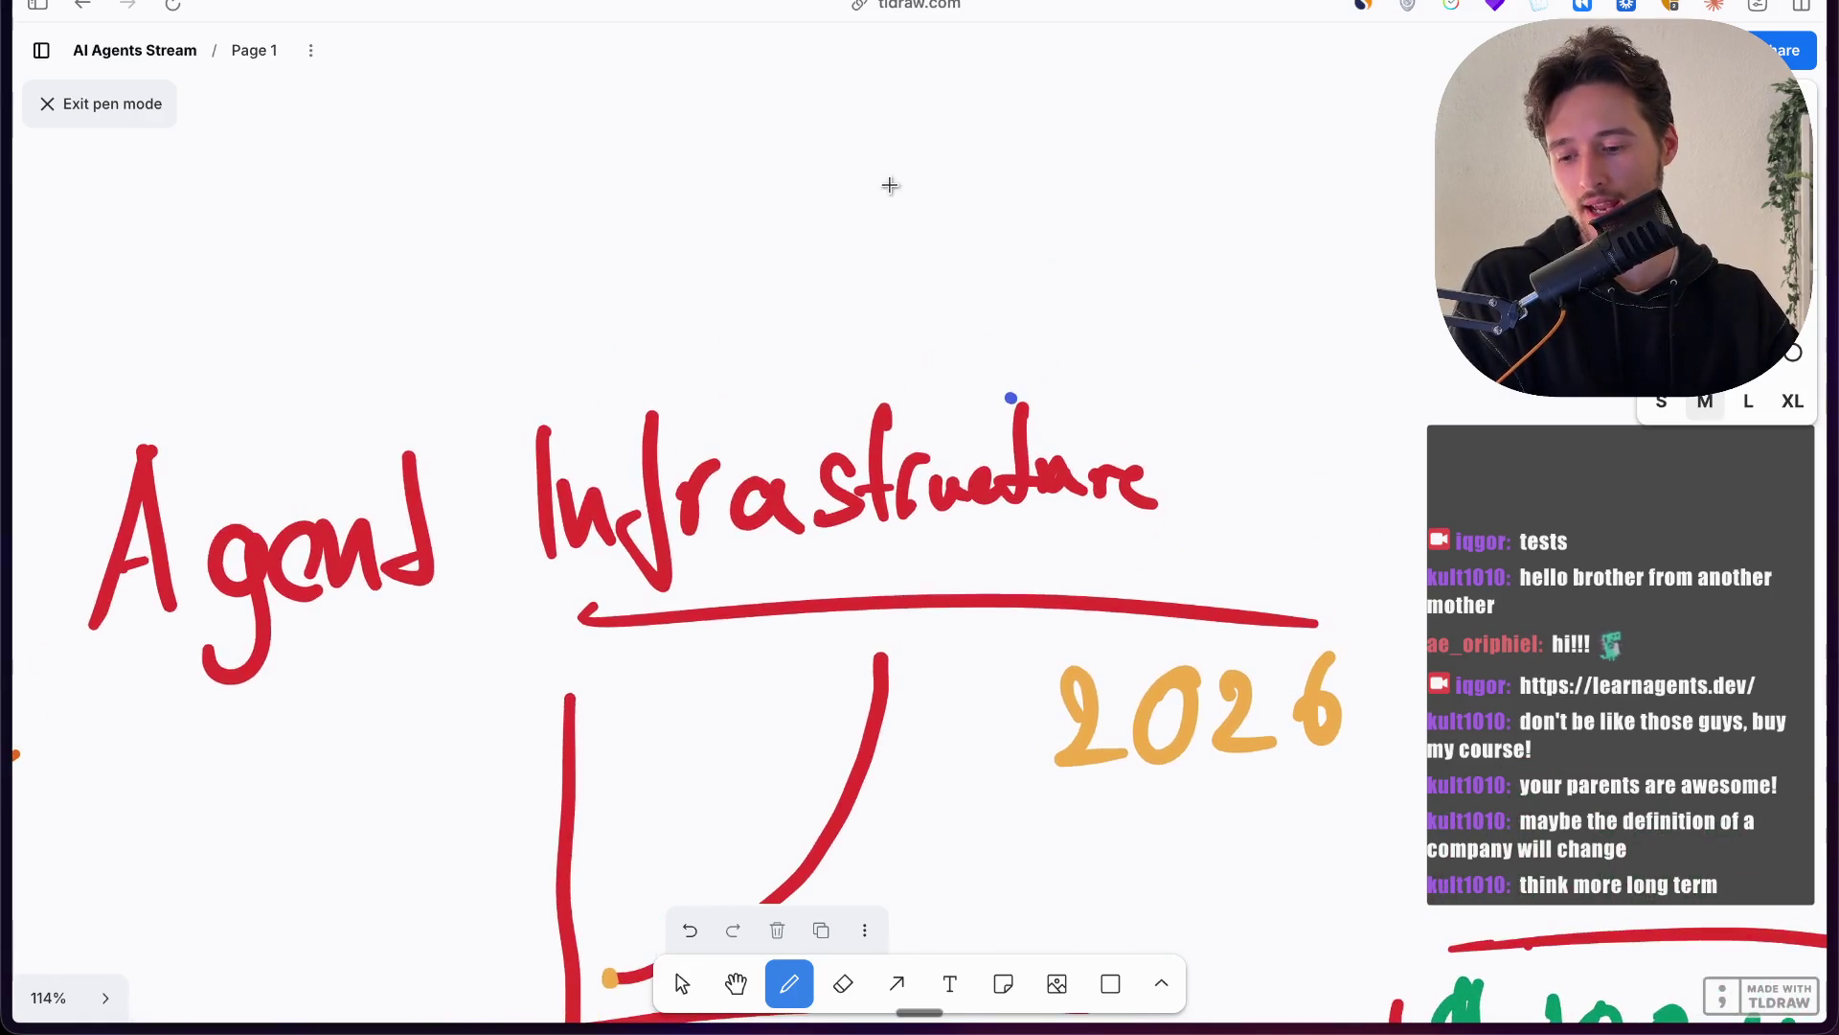
{"action": "scroll", "coordinate": [890, 184], "scroll_direction": "up", "scroll_amount": 5}
{"action": "scroll", "coordinate": [890, 184], "scroll_direction": "down", "scroll_amount": 5}
{"action": "scroll", "coordinate": [890, 184], "scroll_direction": "right", "scroll_amount": 8}
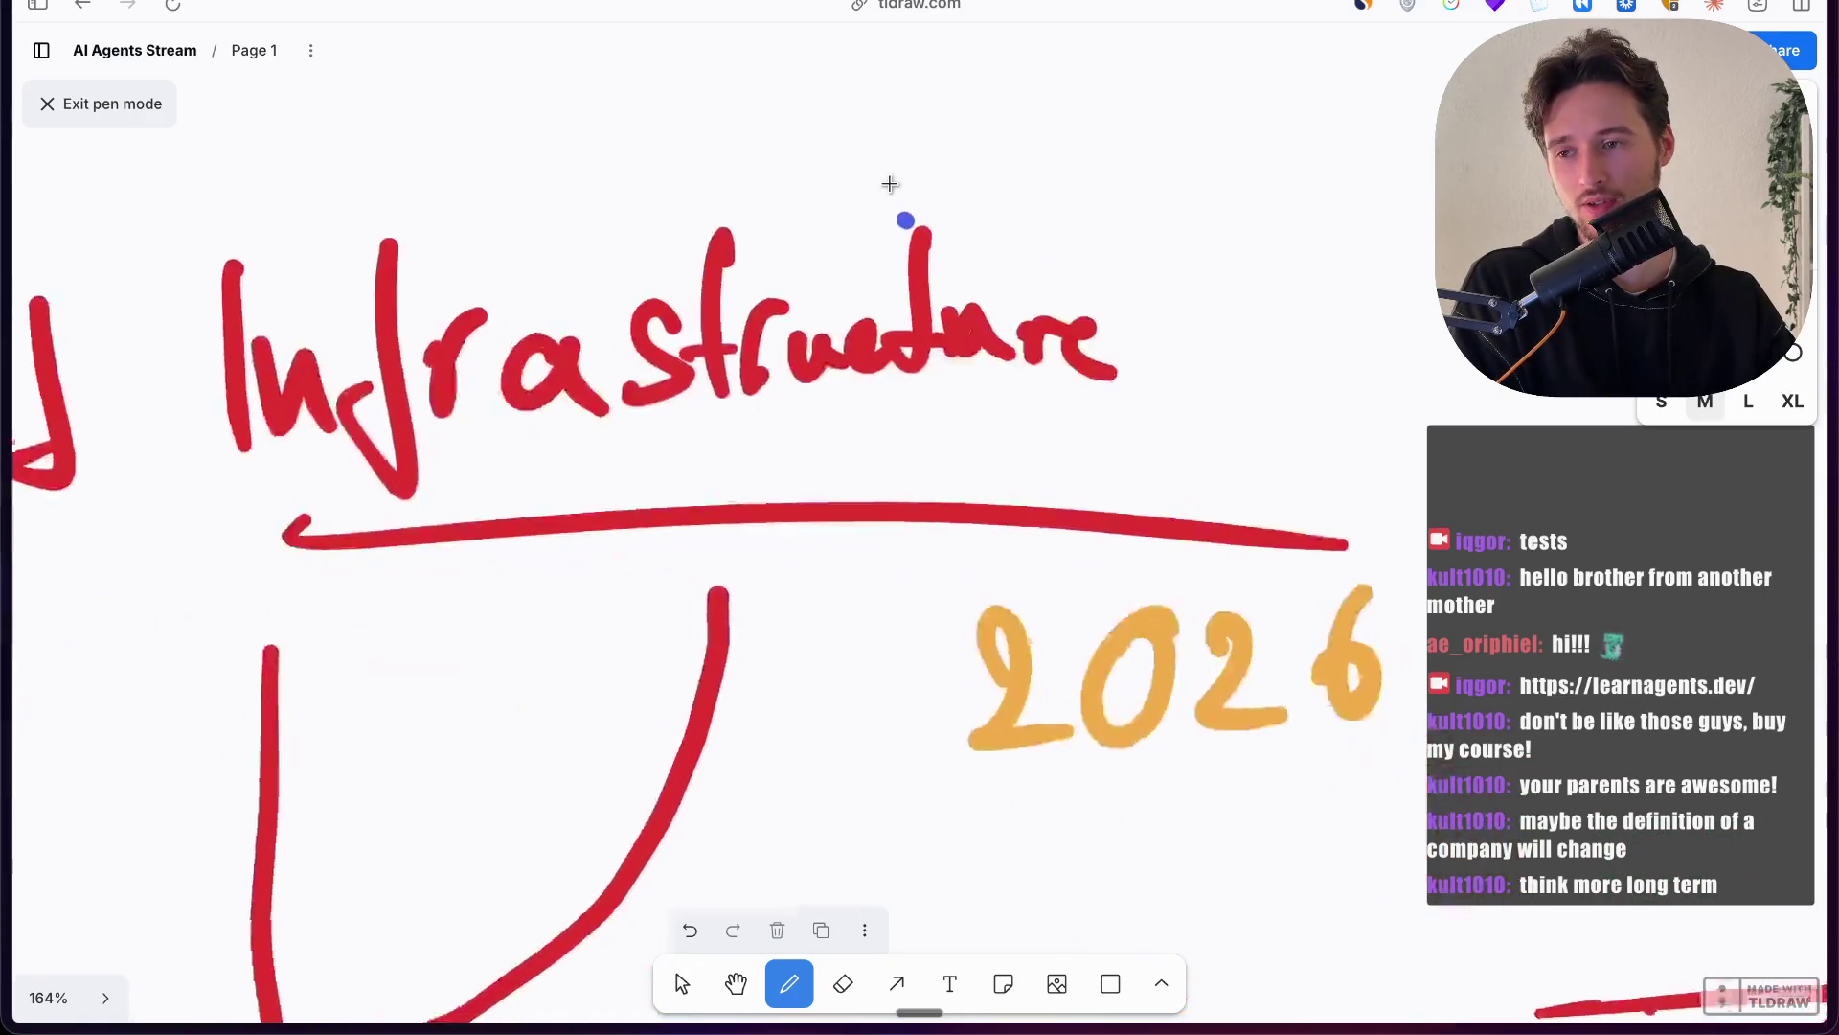
{"action": "scroll", "coordinate": [890, 184], "scroll_direction": "right", "scroll_amount": 3}
{"action": "scroll", "coordinate": [890, 184], "scroll_direction": "down", "scroll_amount": 2}
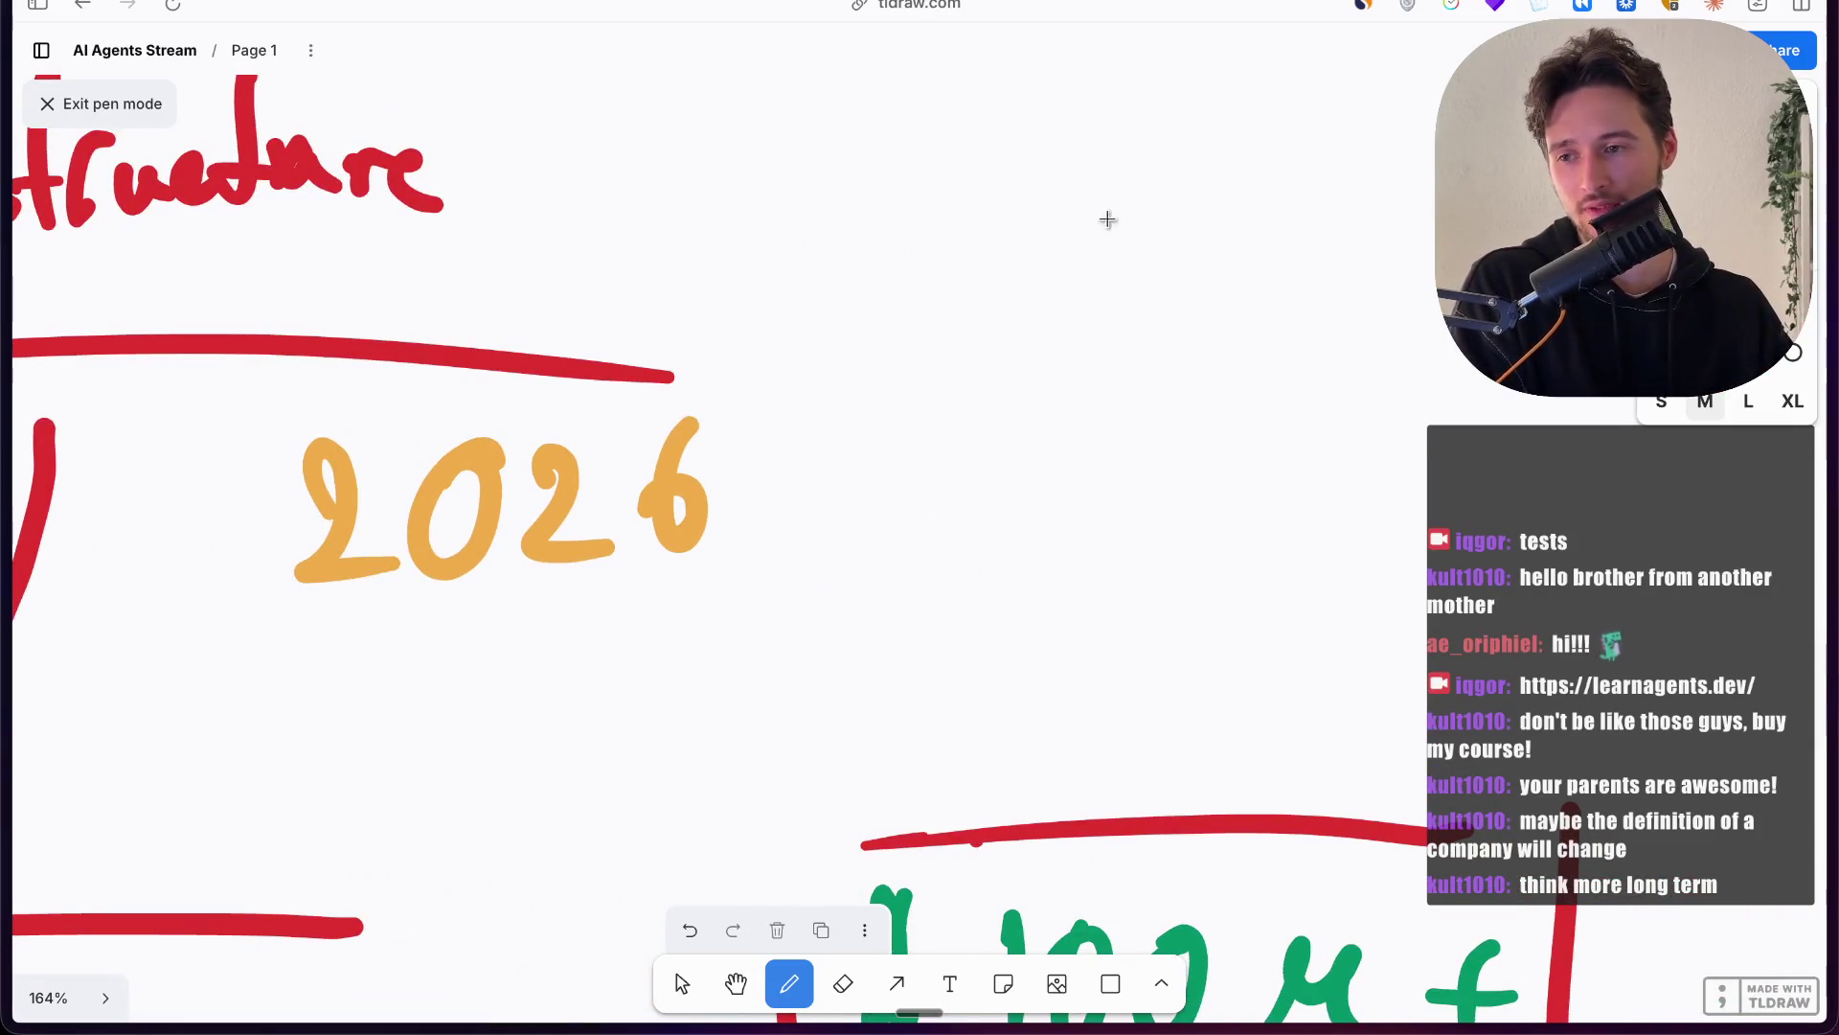
Step: Handwrite 'Heartbeat' in blue beside the chart, with a stroke below it
{"action": "mouse_move", "coordinate": [816, 274]}
{"action": "left_mouse_down"}
{"action": "mouse_move", "coordinate": [876, 212]}
{"action": "mouse_move", "coordinate": [973, 287]}
{"action": "mouse_move", "coordinate": [1051, 287]}
{"action": "mouse_move", "coordinate": [1191, 198]}
{"action": "mouse_move", "coordinate": [1212, 251]}
{"action": "left_mouse_up"}
{"action": "mouse_move", "coordinate": [1315, 139]}
{"action": "left_mouse_down"}
{"action": "mouse_move", "coordinate": [1308, 251]}
{"action": "mouse_move", "coordinate": [1385, 263]}
{"action": "left_mouse_up"}
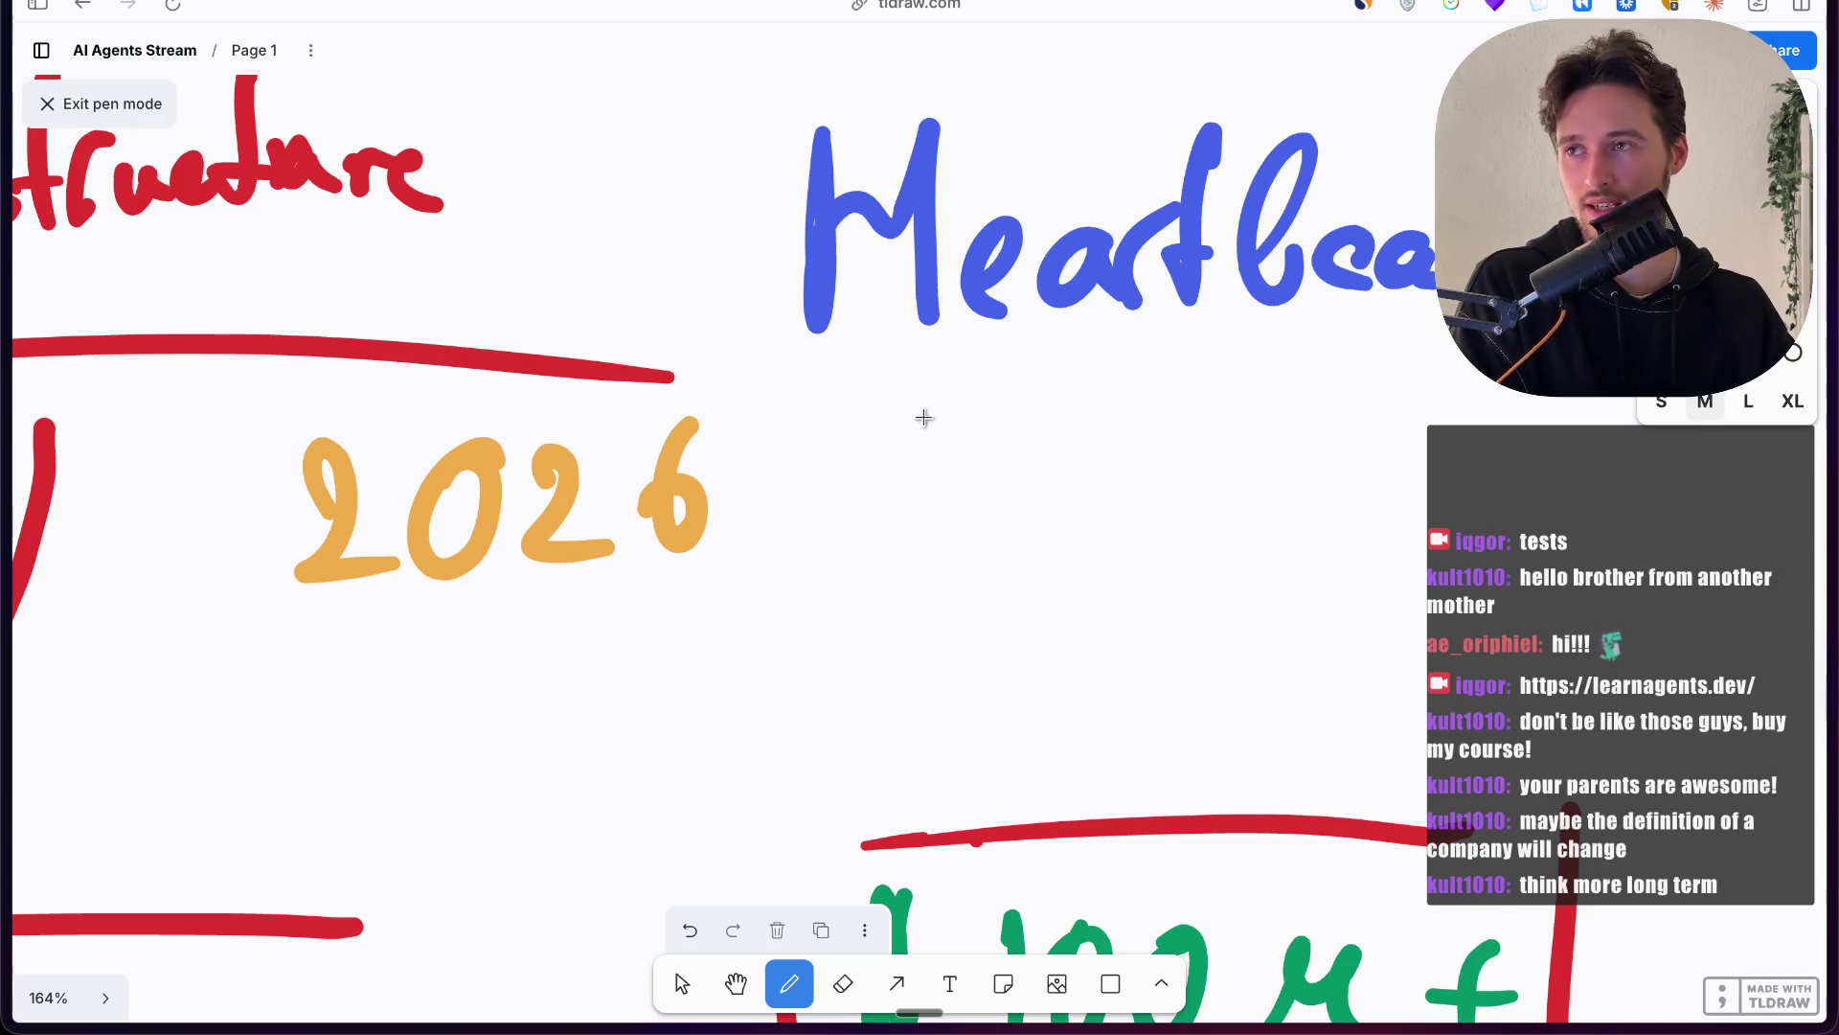
{"action": "mouse_move", "coordinate": [908, 561]}
{"action": "left_mouse_down"}
{"action": "mouse_move", "coordinate": [939, 387]}
{"action": "mouse_move", "coordinate": [1015, 503]}
{"action": "mouse_move", "coordinate": [1171, 470]}
{"action": "mouse_move", "coordinate": [1305, 497]}
{"action": "mouse_move", "coordinate": [1355, 474]}
{"action": "mouse_move", "coordinate": [1418, 479]}
{"action": "left_mouse_up"}
{"action": "key", "text": "ctrl+Tab"}
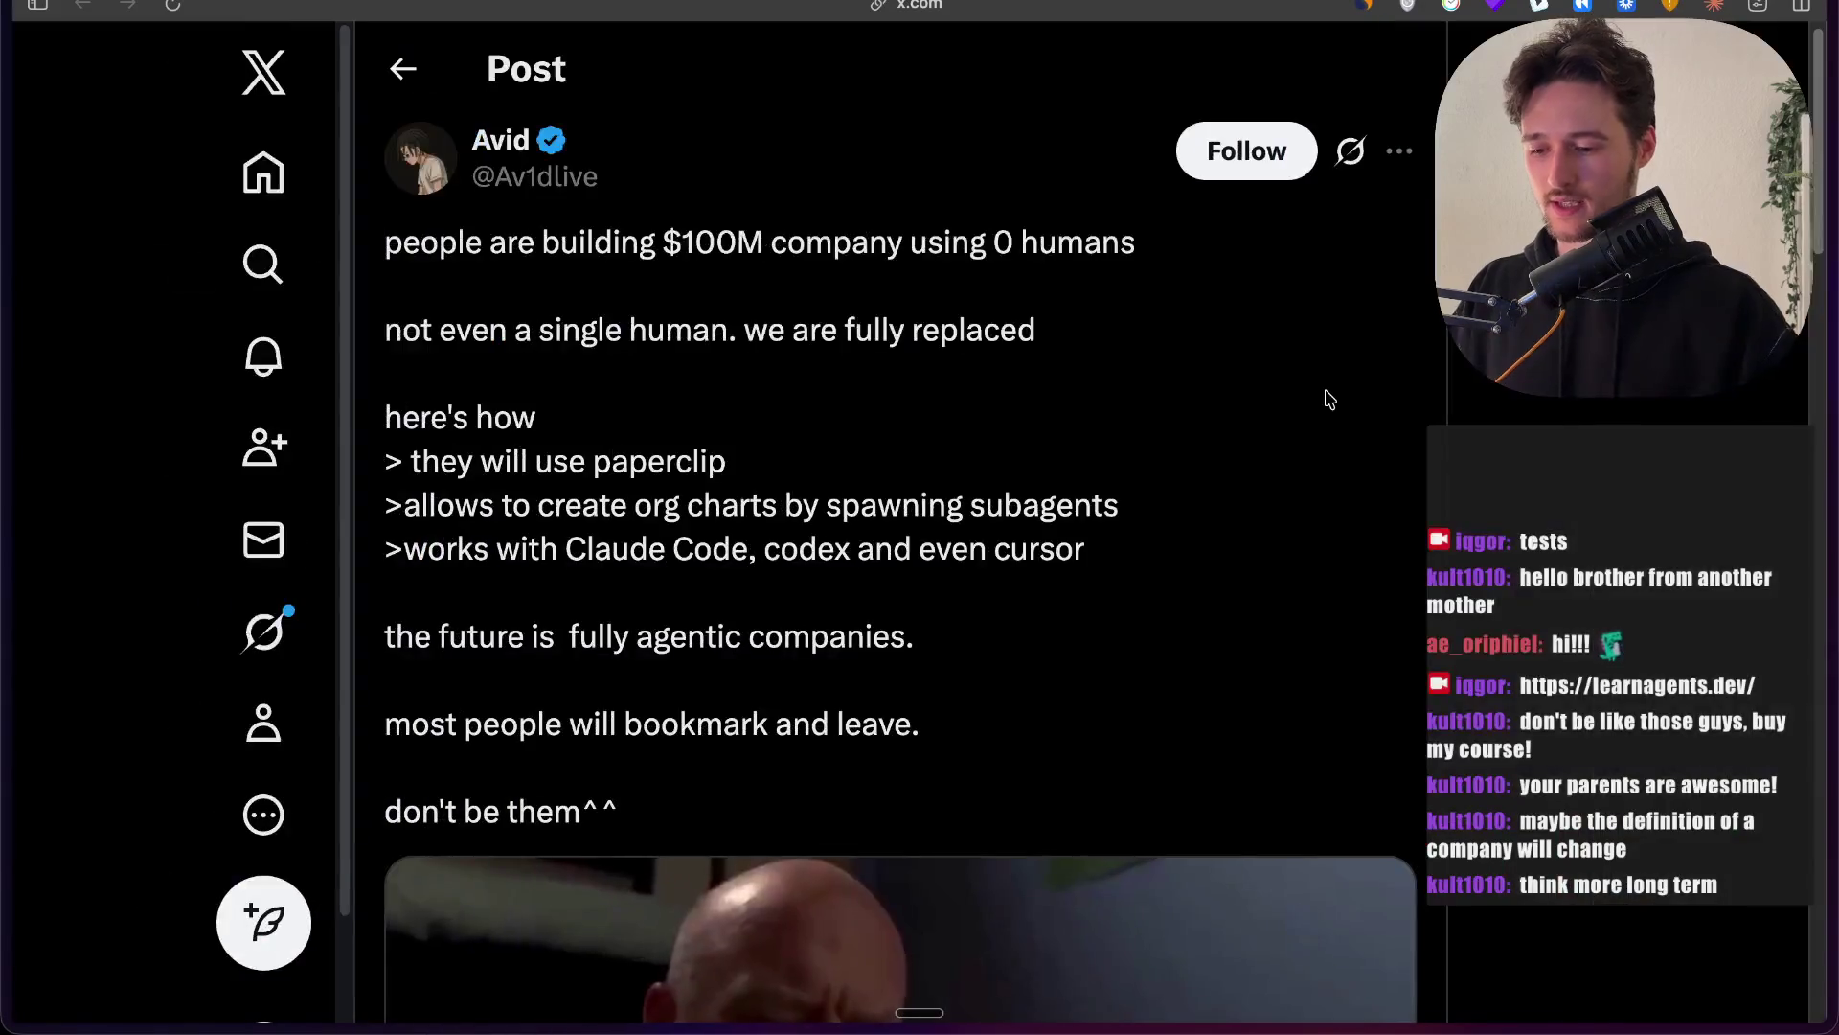
Step: Close the X post tab and move the Paperclip Dashboard tab higher in the tab sidebar
{"action": "mouse_move", "coordinate": [106, 306]}
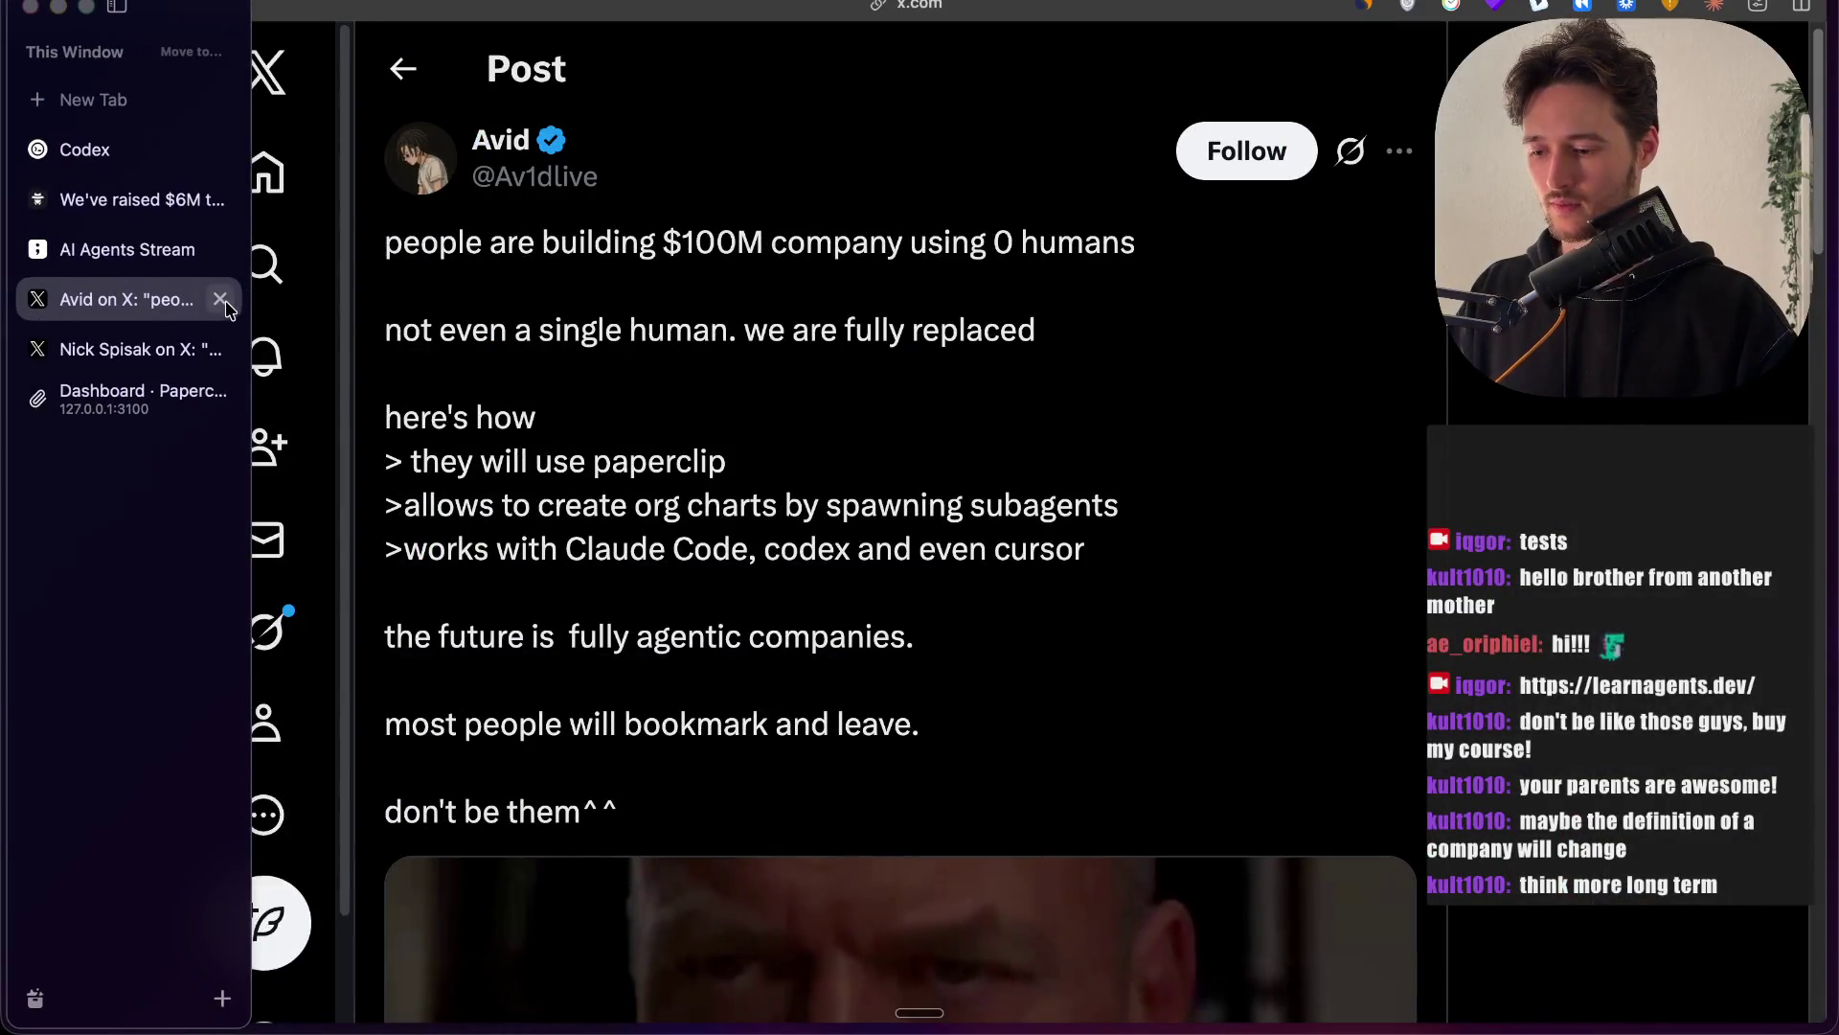
{"action": "left_click", "coordinate": [220, 299]}
{"action": "mouse_move", "coordinate": [139, 252]}
{"action": "left_mouse_down"}
{"action": "mouse_move", "coordinate": [139, 113]}
{"action": "mouse_move", "coordinate": [139, 134]}
{"action": "left_mouse_up"}
{"action": "mouse_move", "coordinate": [156, 354]}
{"action": "left_mouse_down"}
{"action": "mouse_move", "coordinate": [154, 217]}
{"action": "mouse_move", "coordinate": [124, 173]}
{"action": "mouse_move", "coordinate": [483, 353]}
{"action": "left_mouse_up"}
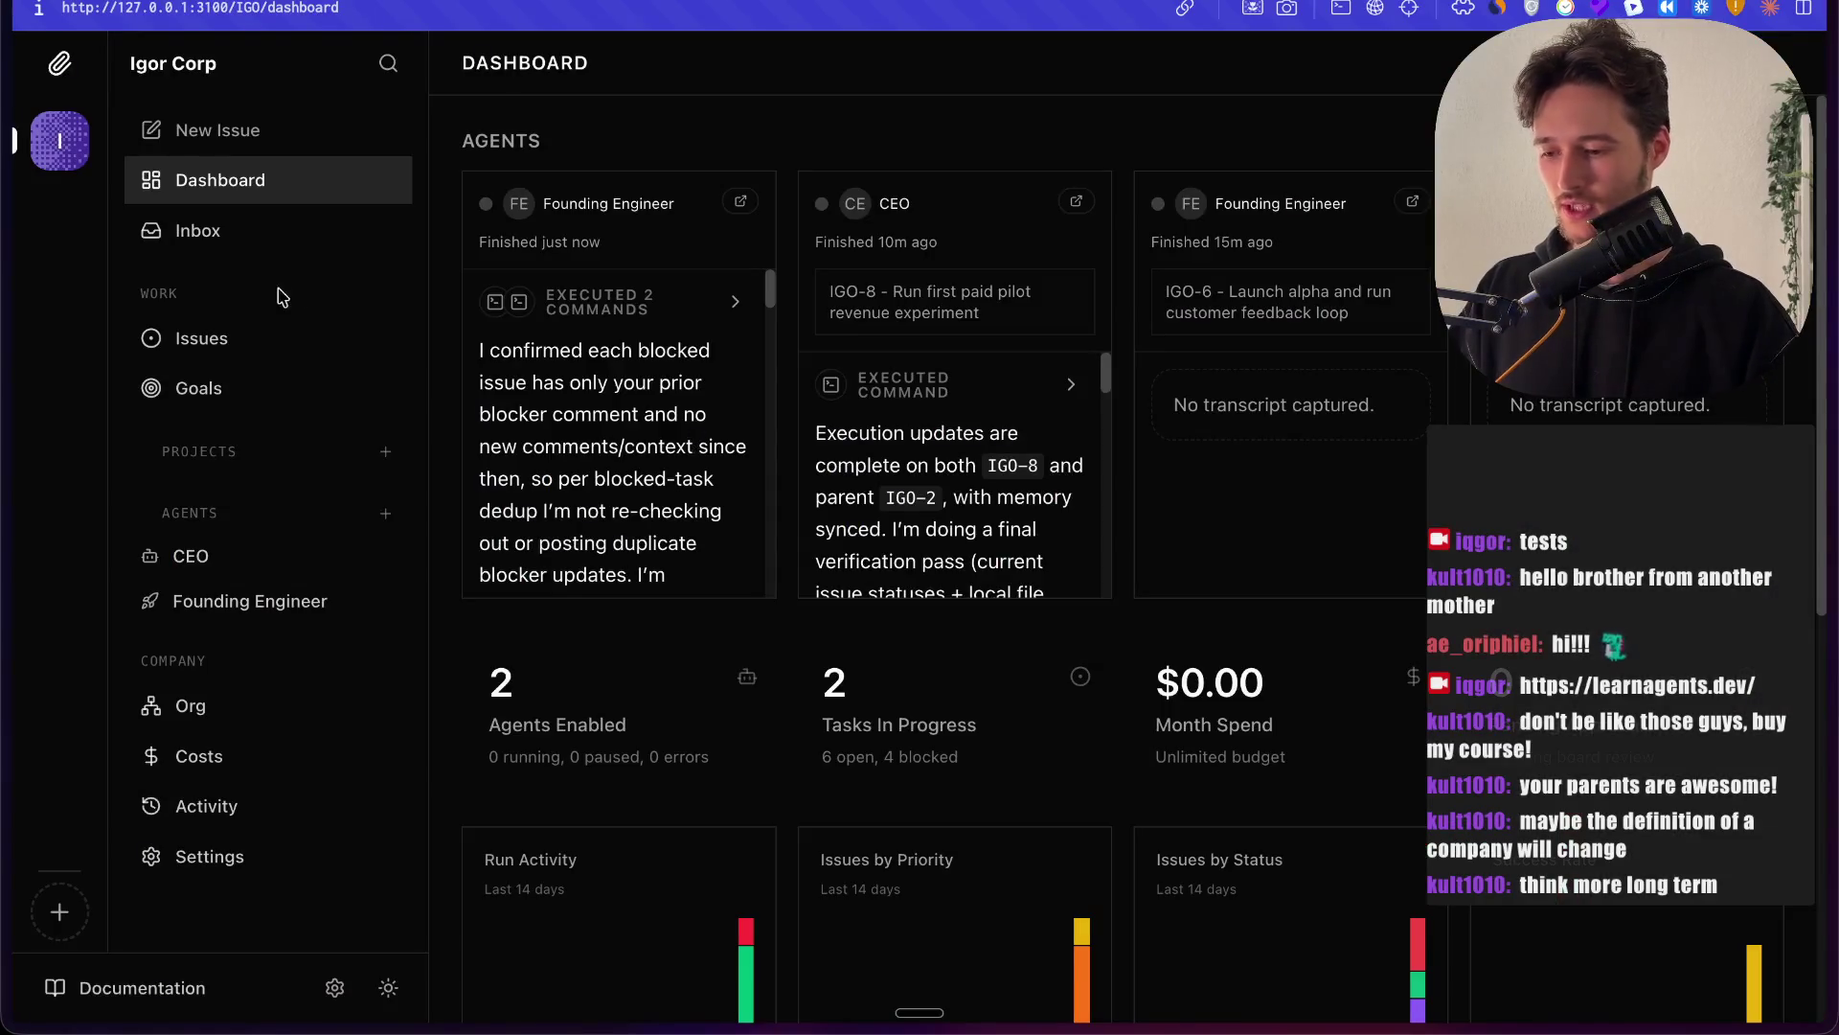
Step: Dismiss a new issue form, browse Inbox, Dashboard and the 'Make $100 Trillion' goal, then open Org
{"action": "left_click", "coordinate": [284, 144]}
{"action": "key", "text": "Escape"}
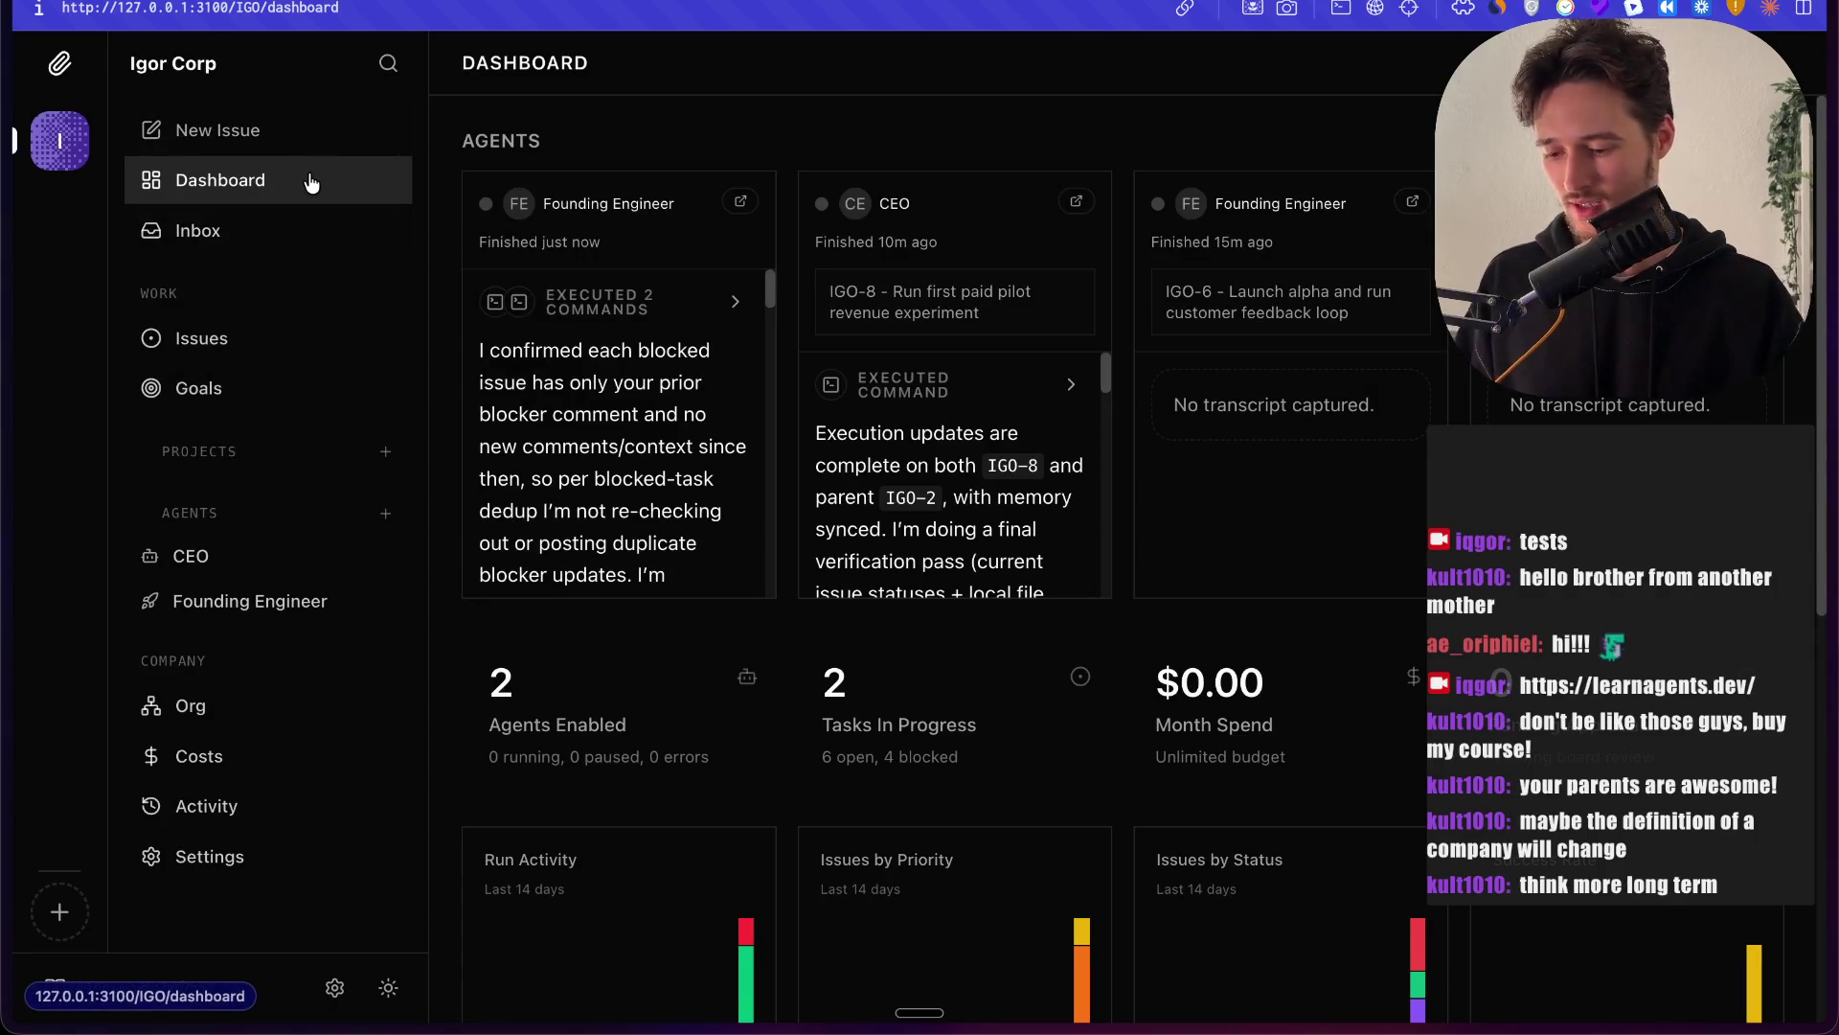
{"action": "left_click", "coordinate": [289, 228]}
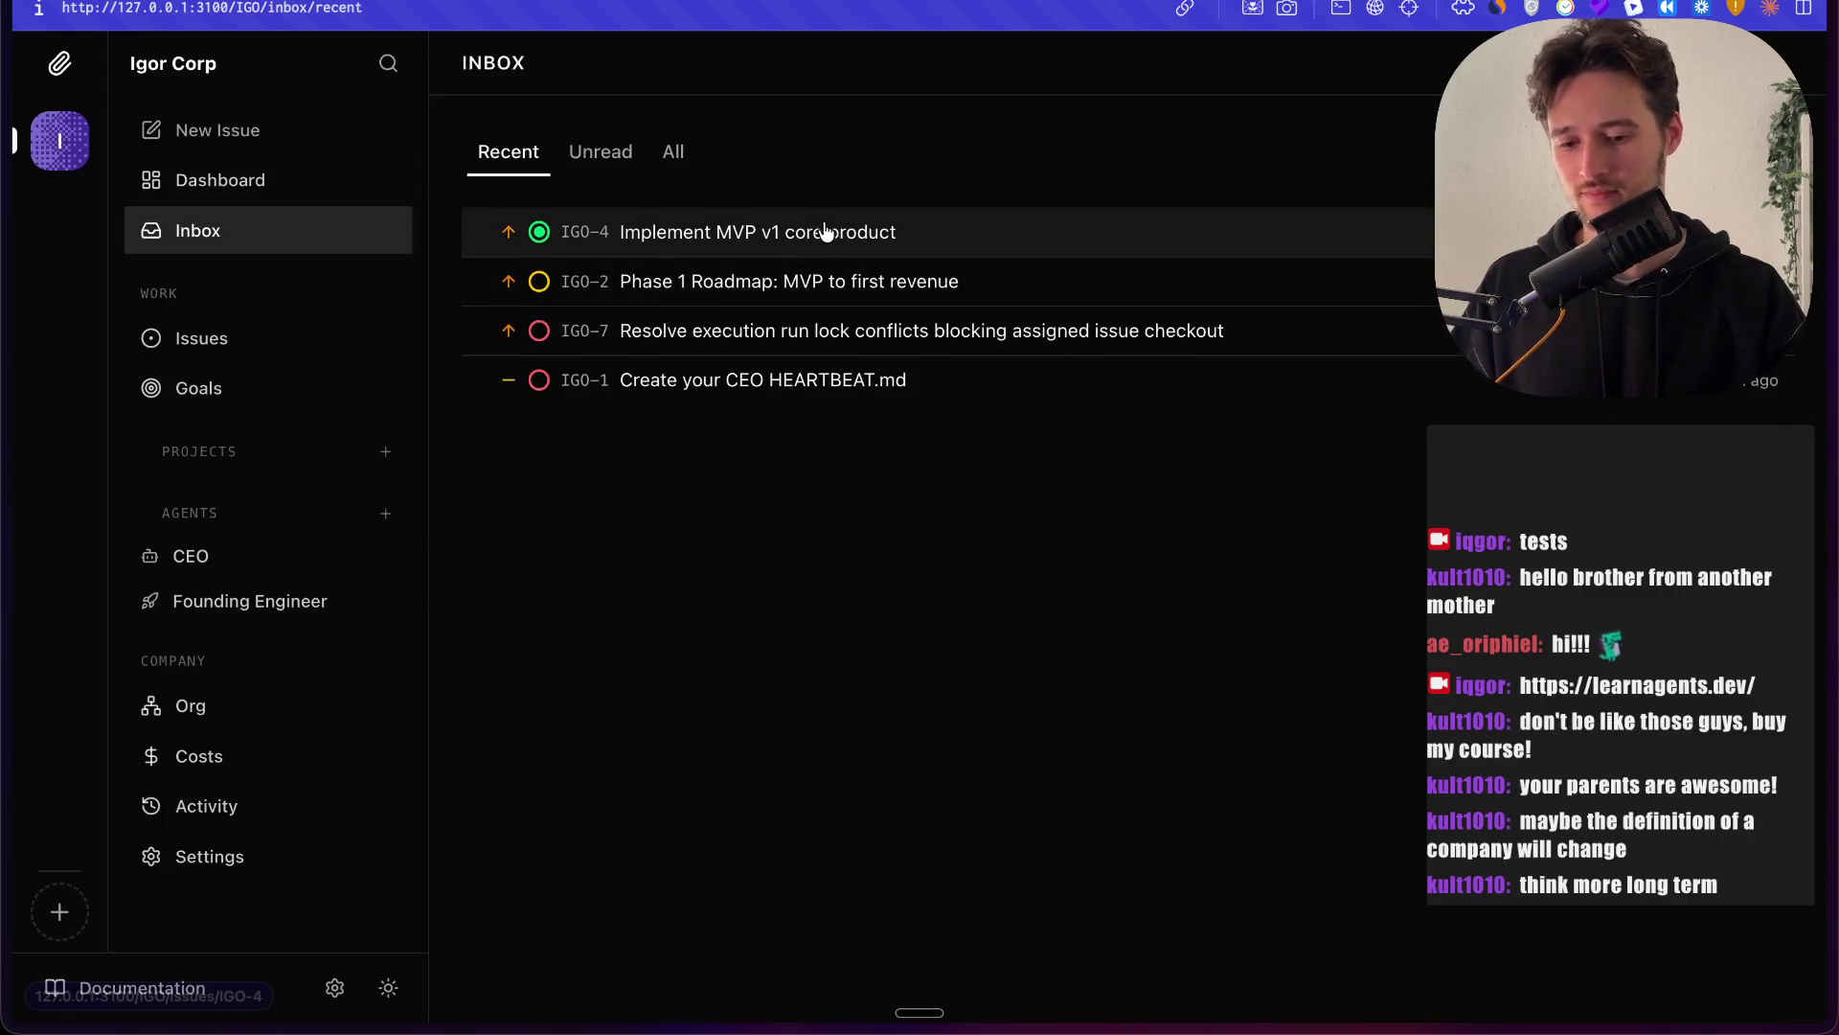
{"action": "left_click", "coordinate": [287, 182]}
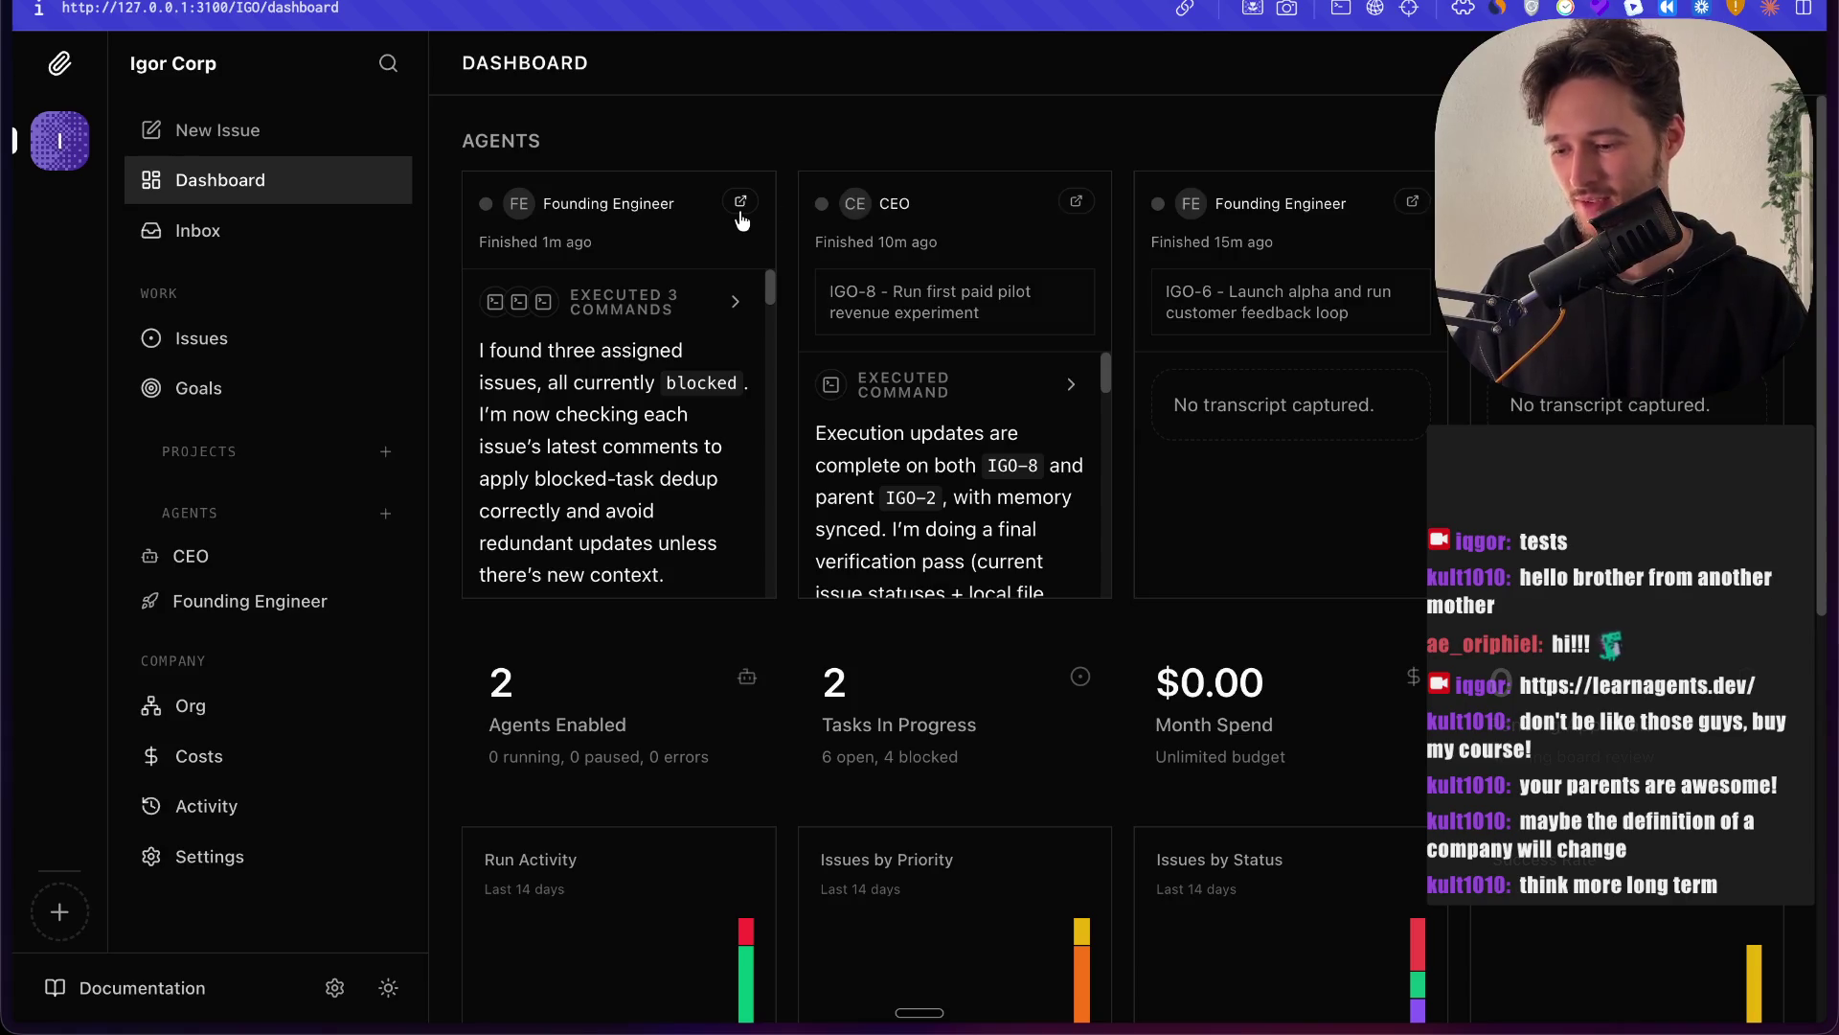
{"action": "left_click", "coordinate": [296, 382]}
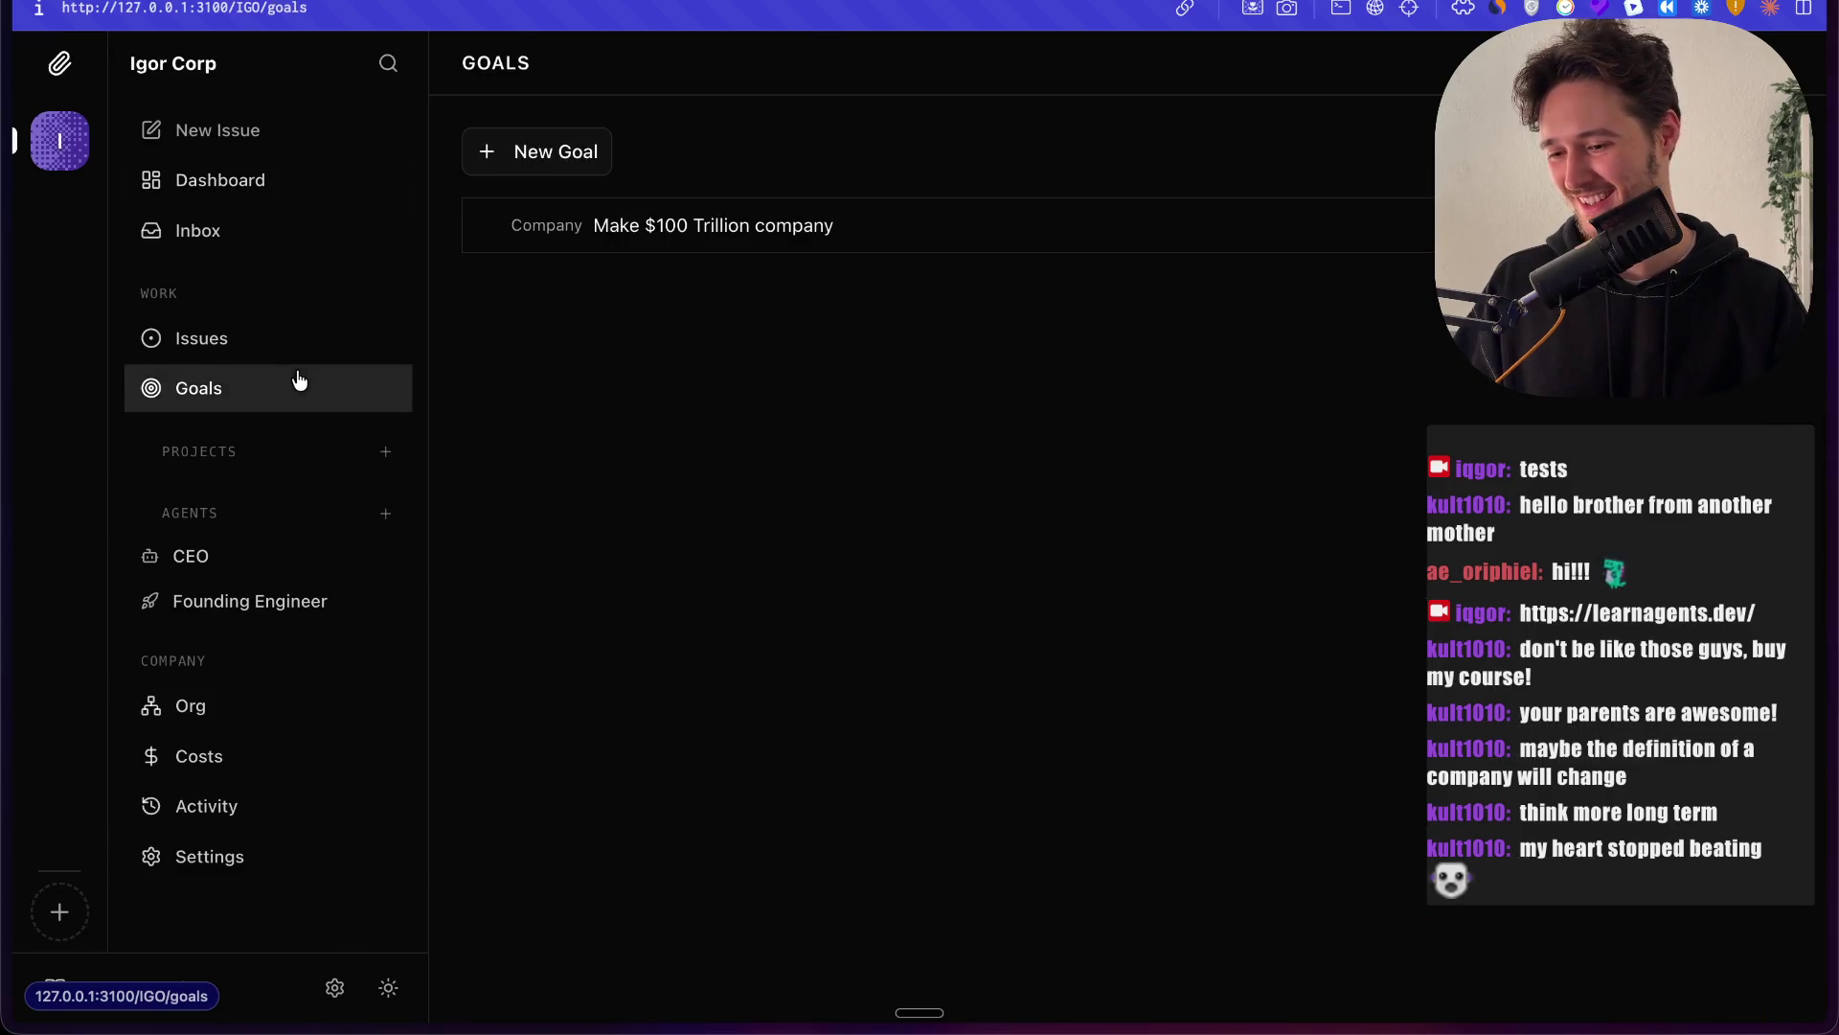
{"action": "left_click", "coordinate": [651, 248]}
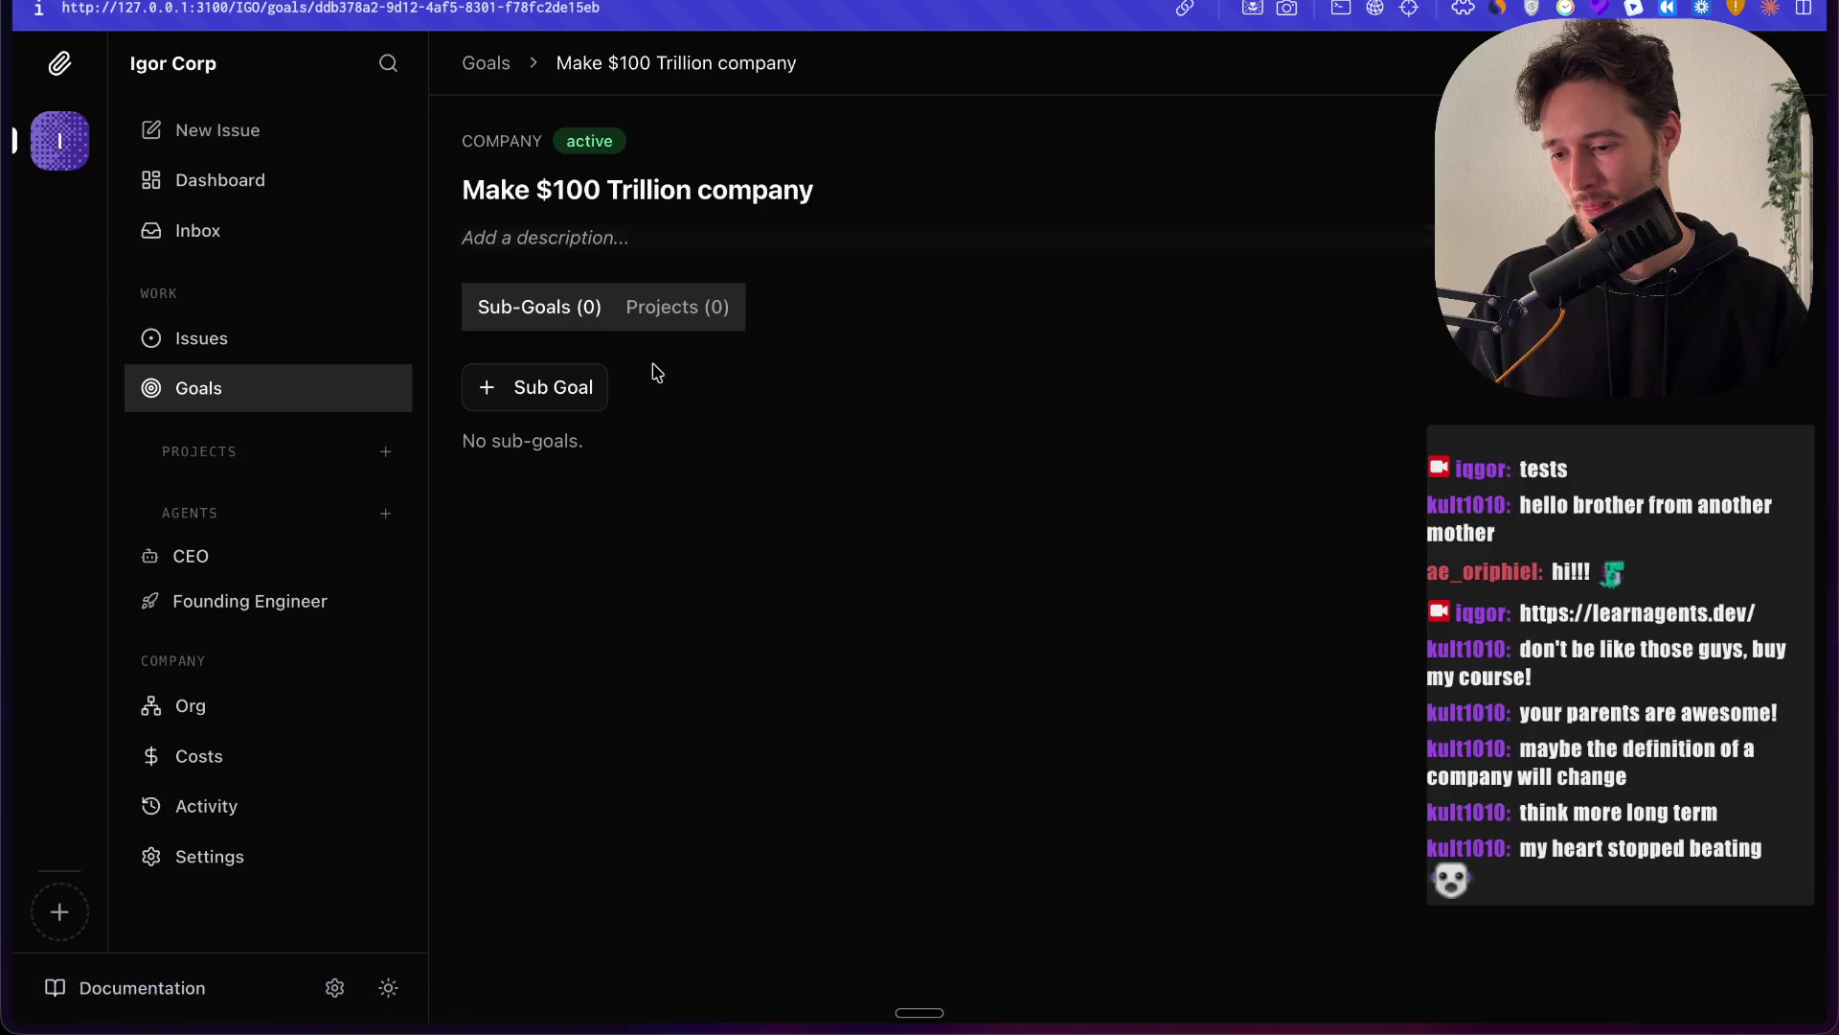
{"action": "left_click", "coordinate": [167, 729]}
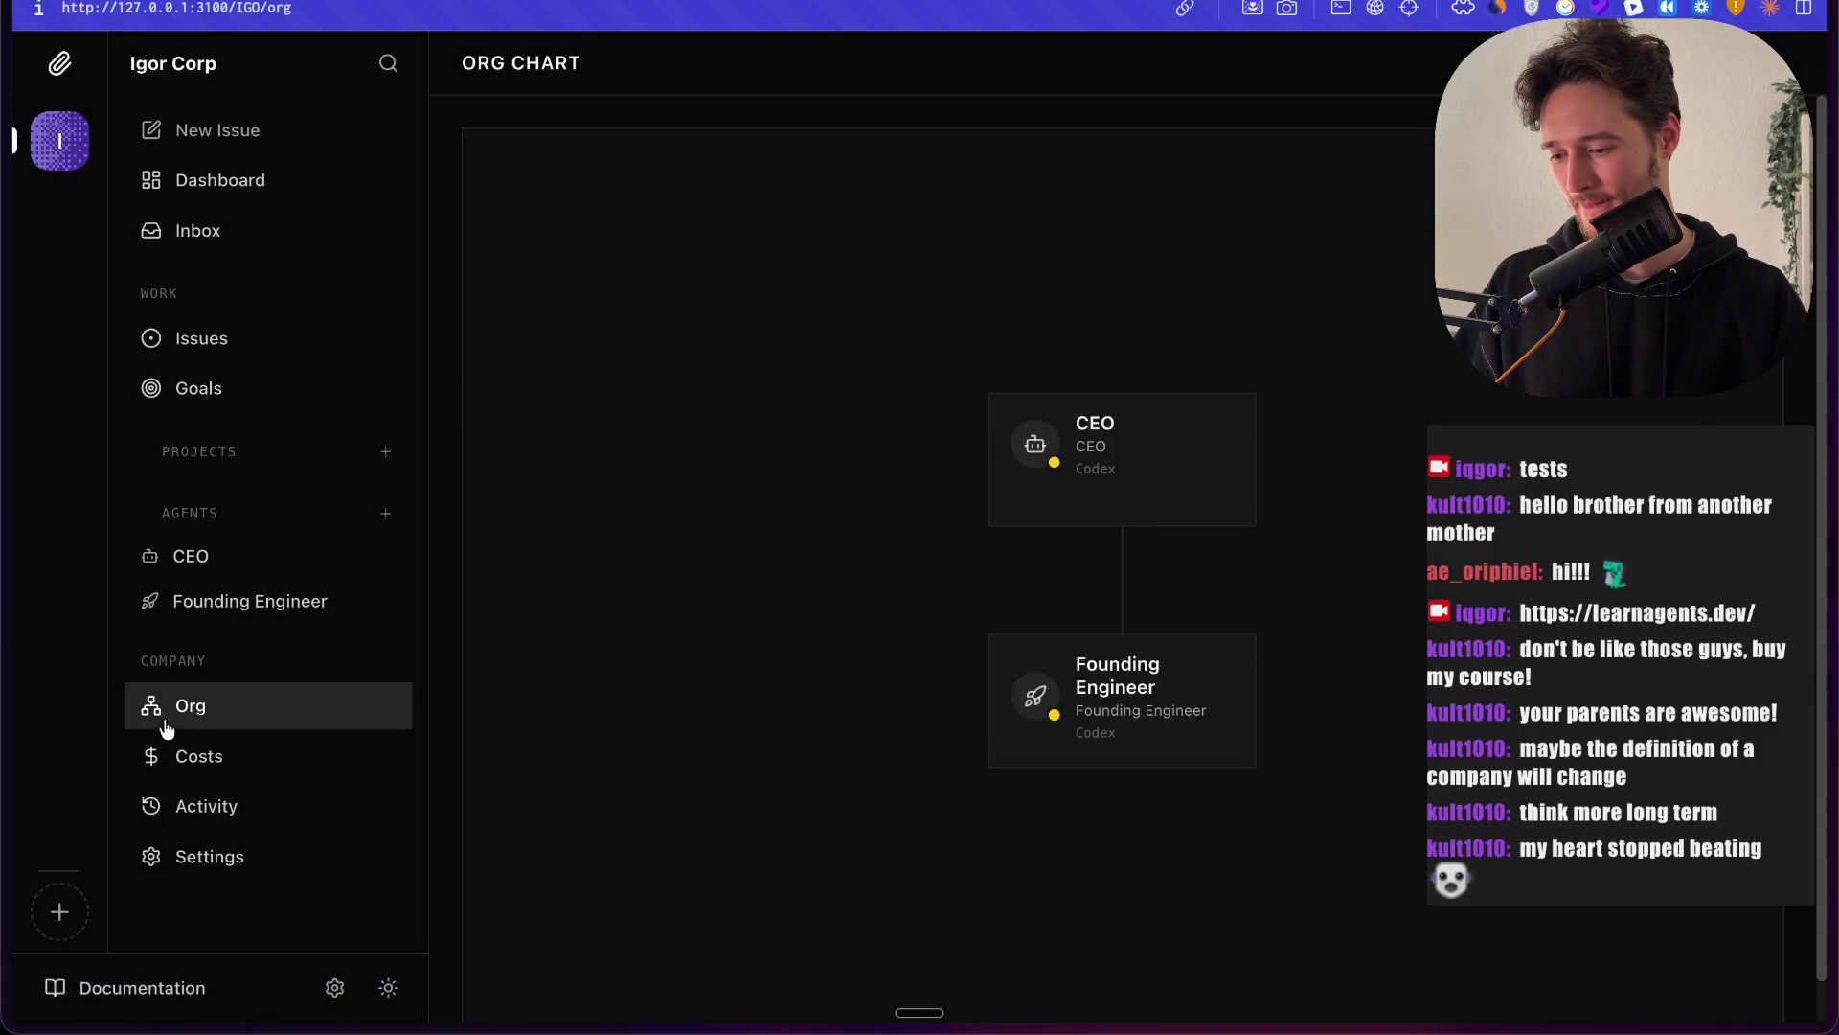
Step: Review the CEO agent's dashboard, Configuration and Runs, then return to the company dashboard via Inbox
{"action": "left_click", "coordinate": [1158, 497]}
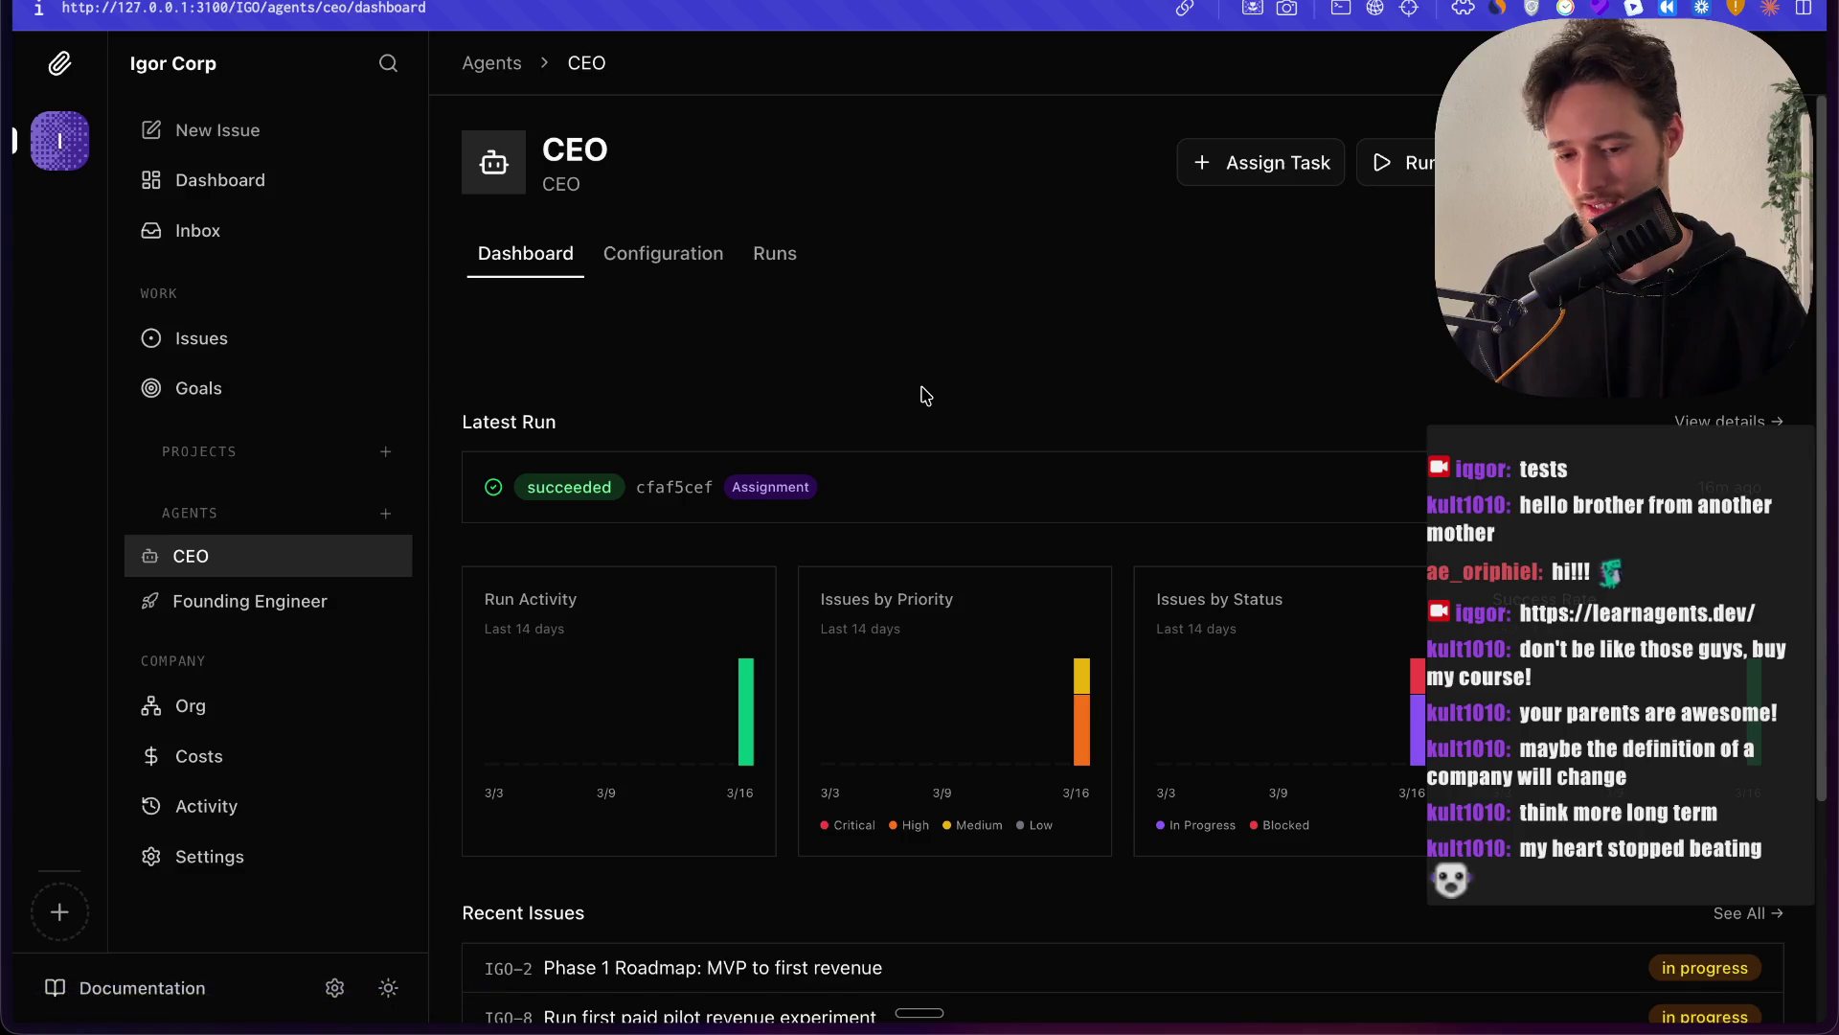
{"action": "scroll", "coordinate": [925, 395], "scroll_direction": "down", "scroll_amount": 3}
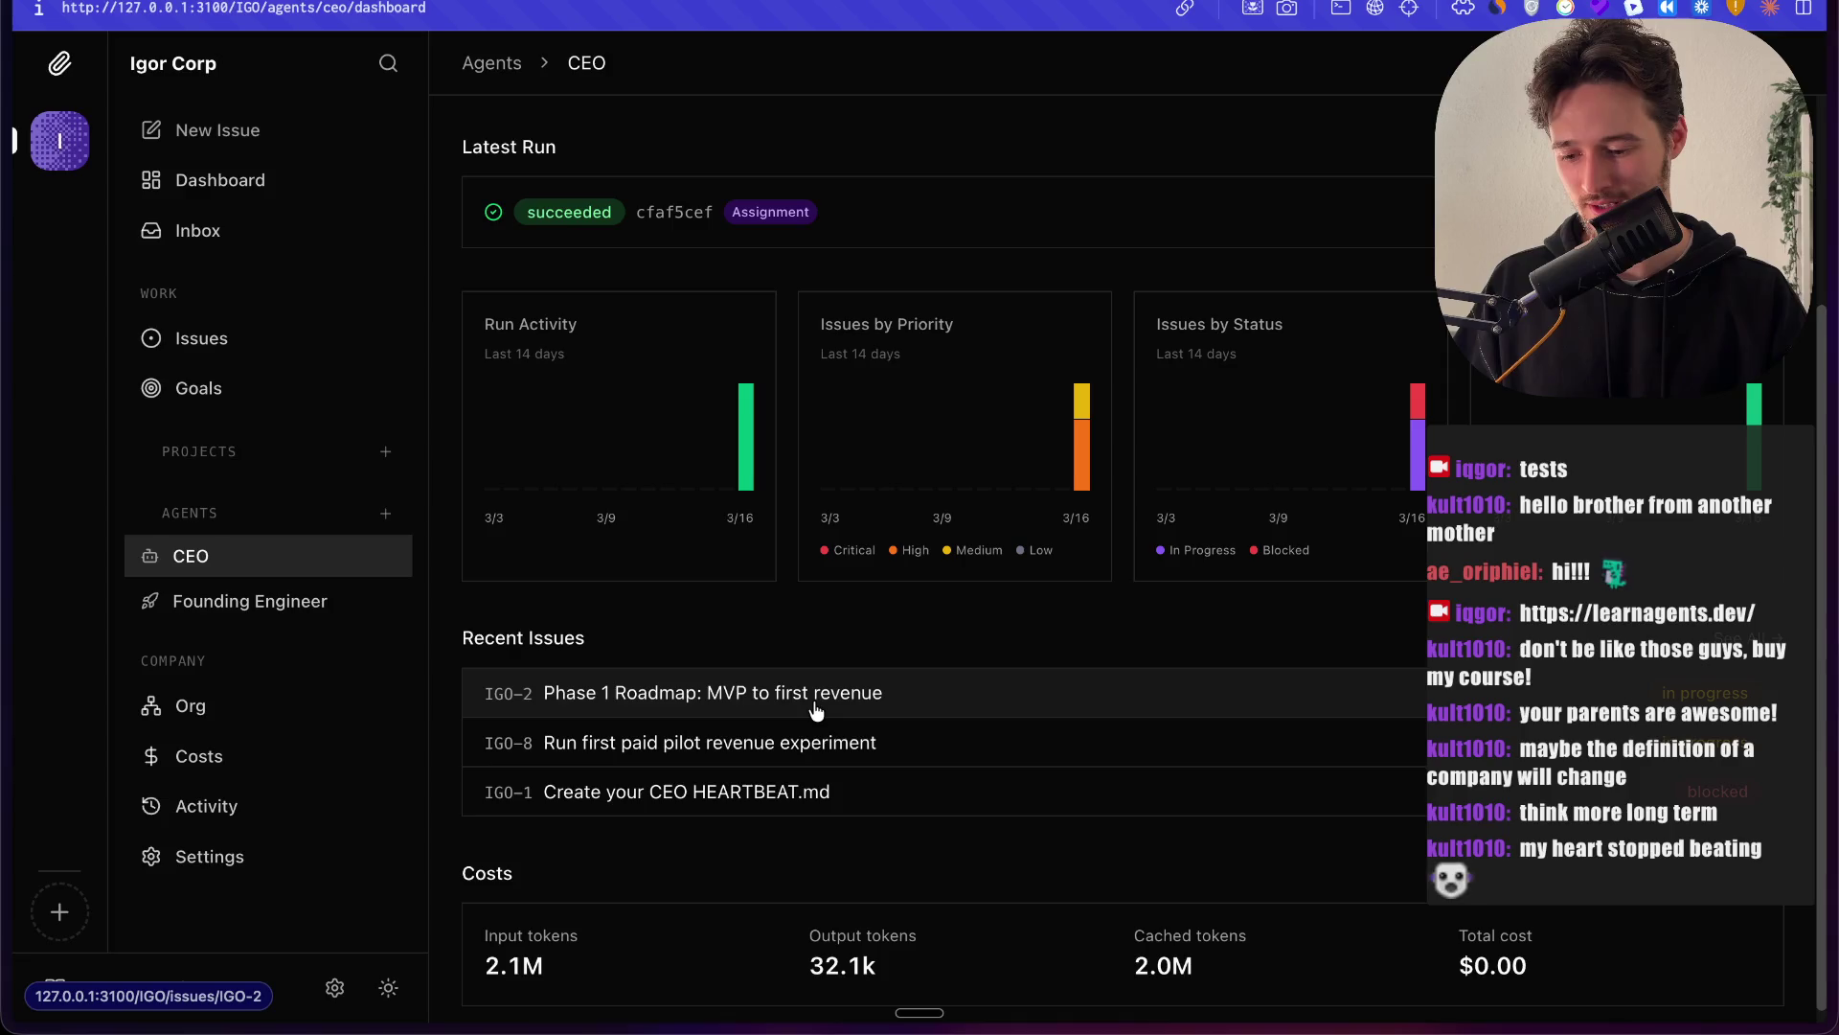
{"action": "scroll", "coordinate": [816, 710], "scroll_direction": "down", "scroll_amount": 1}
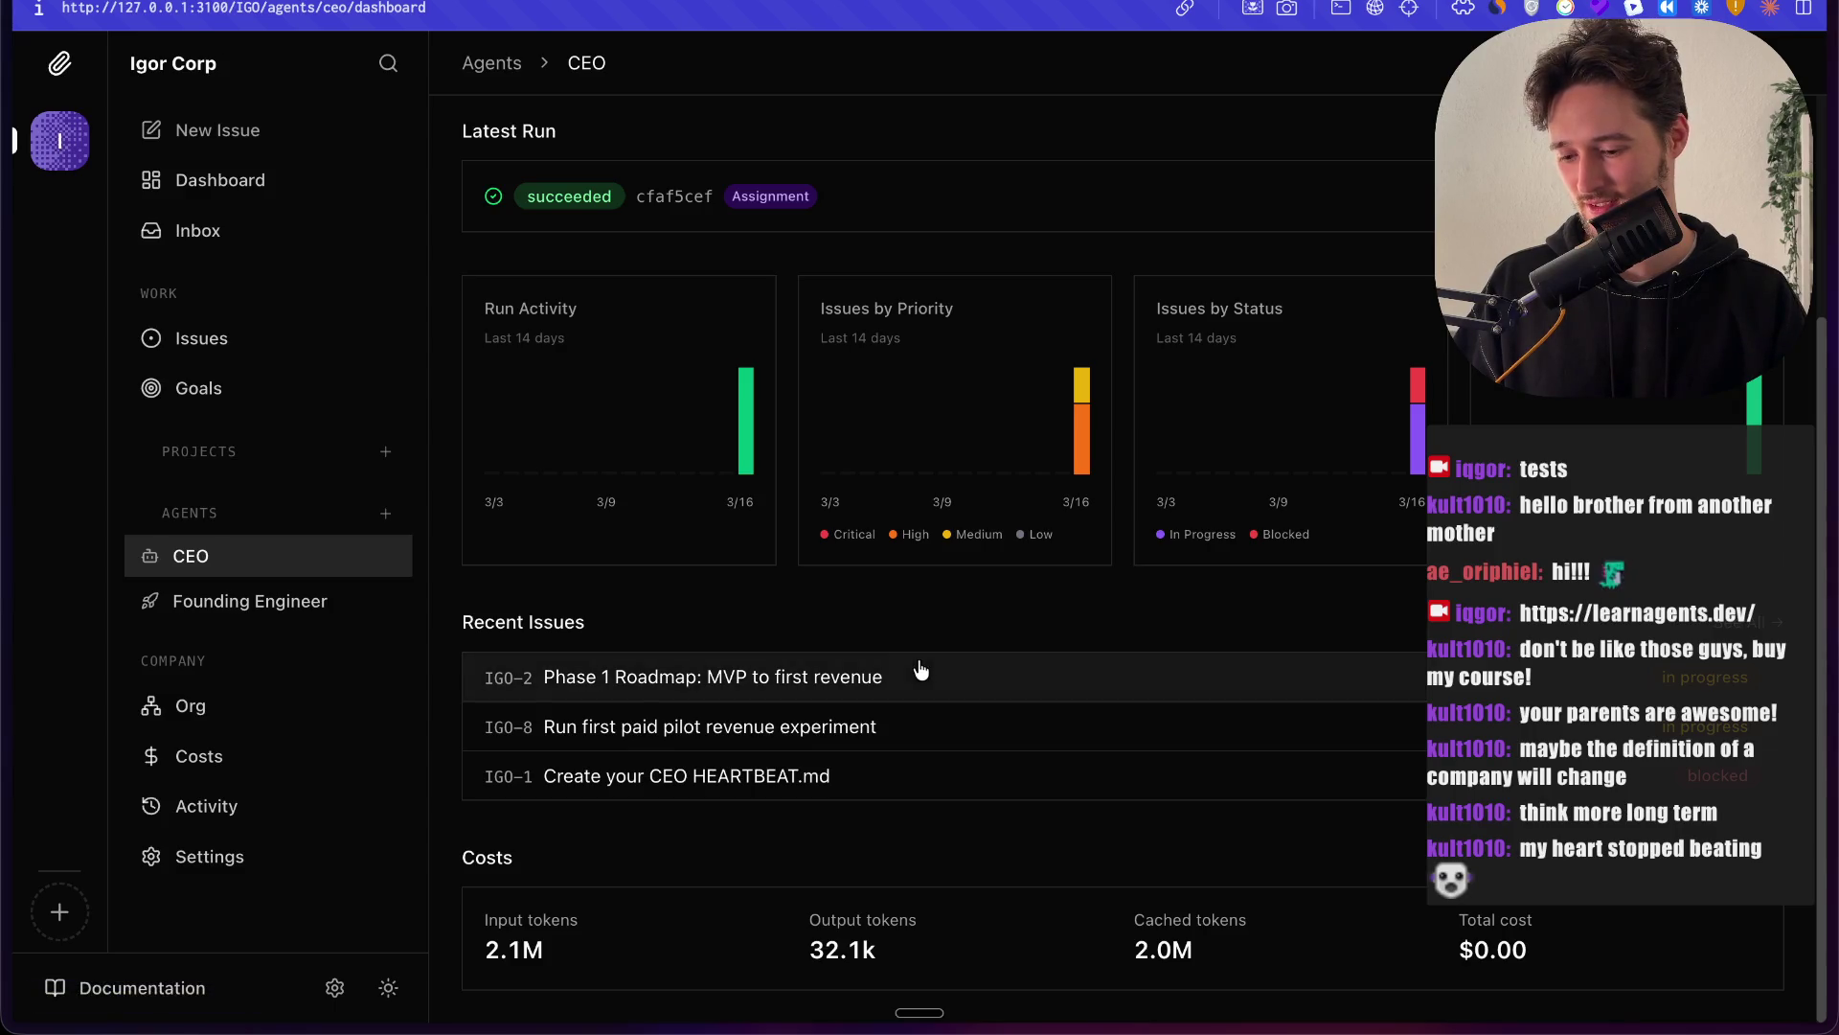
{"action": "scroll", "coordinate": [921, 668], "scroll_direction": "up", "scroll_amount": 3}
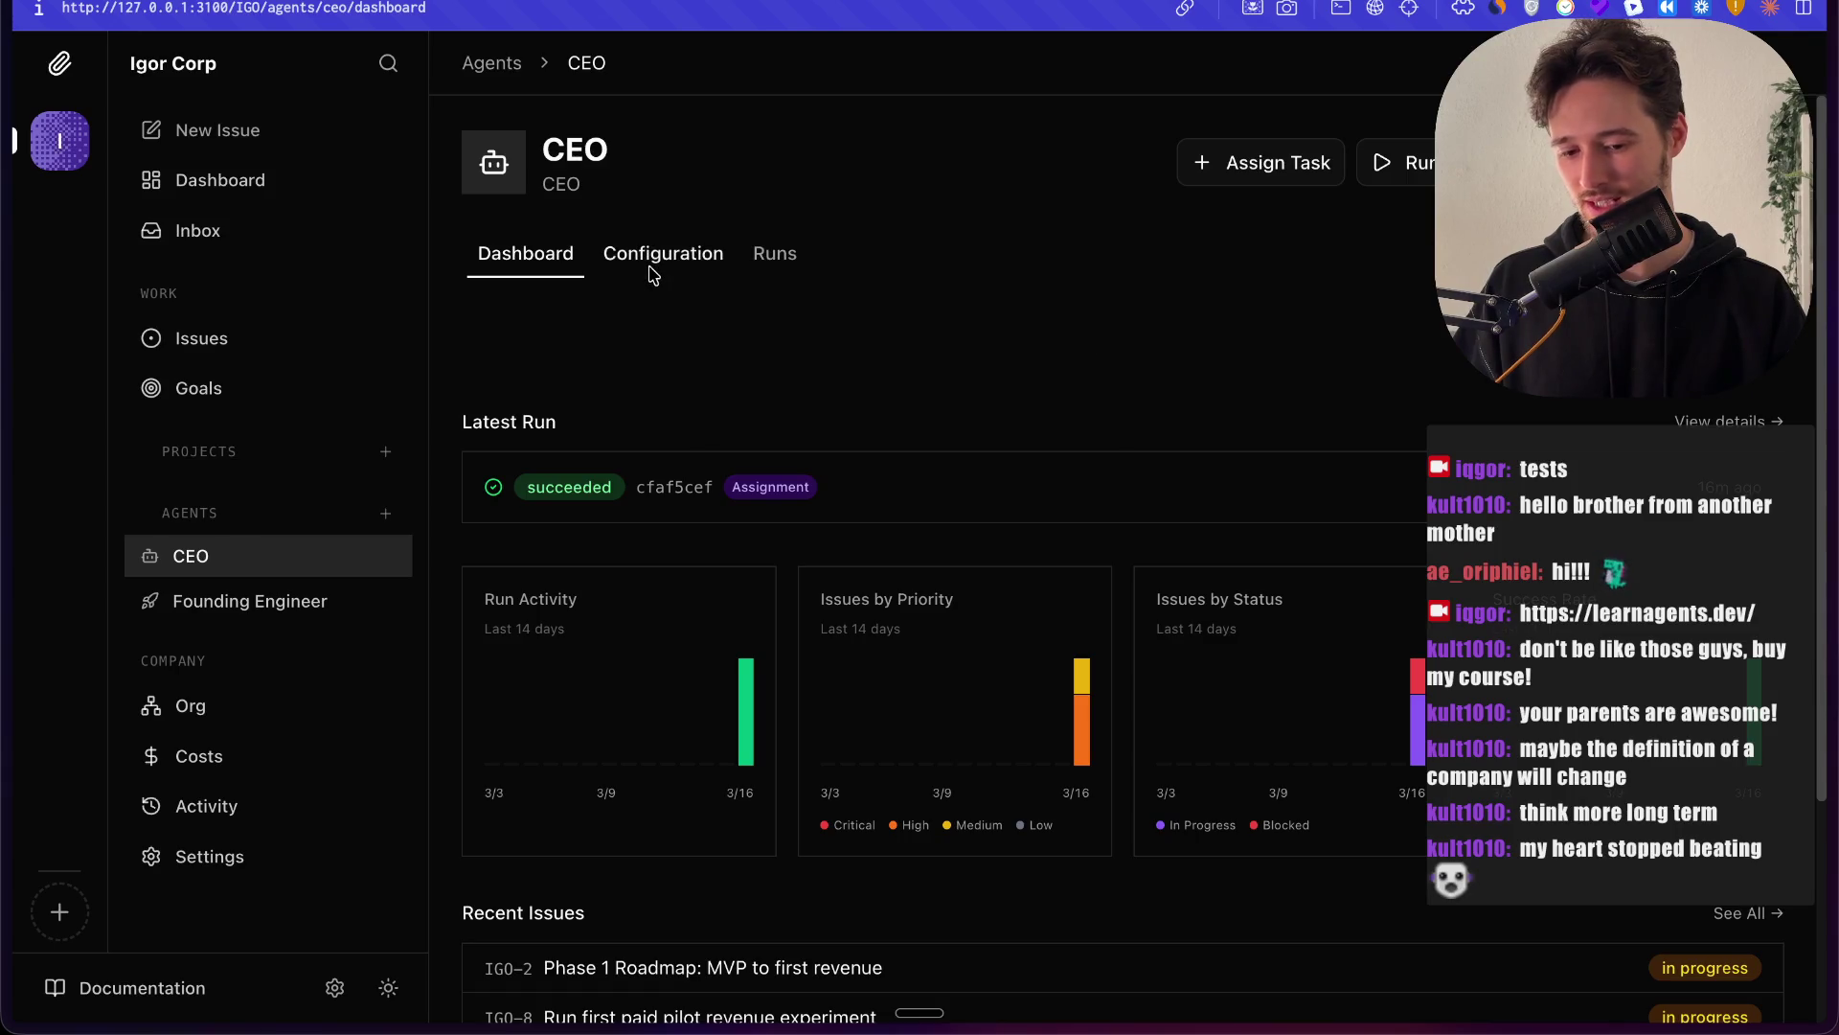
{"action": "scroll", "coordinate": [1054, 412], "scroll_direction": "down", "scroll_amount": 4}
{"action": "scroll", "coordinate": [1080, 427], "scroll_direction": "up", "scroll_amount": 5}
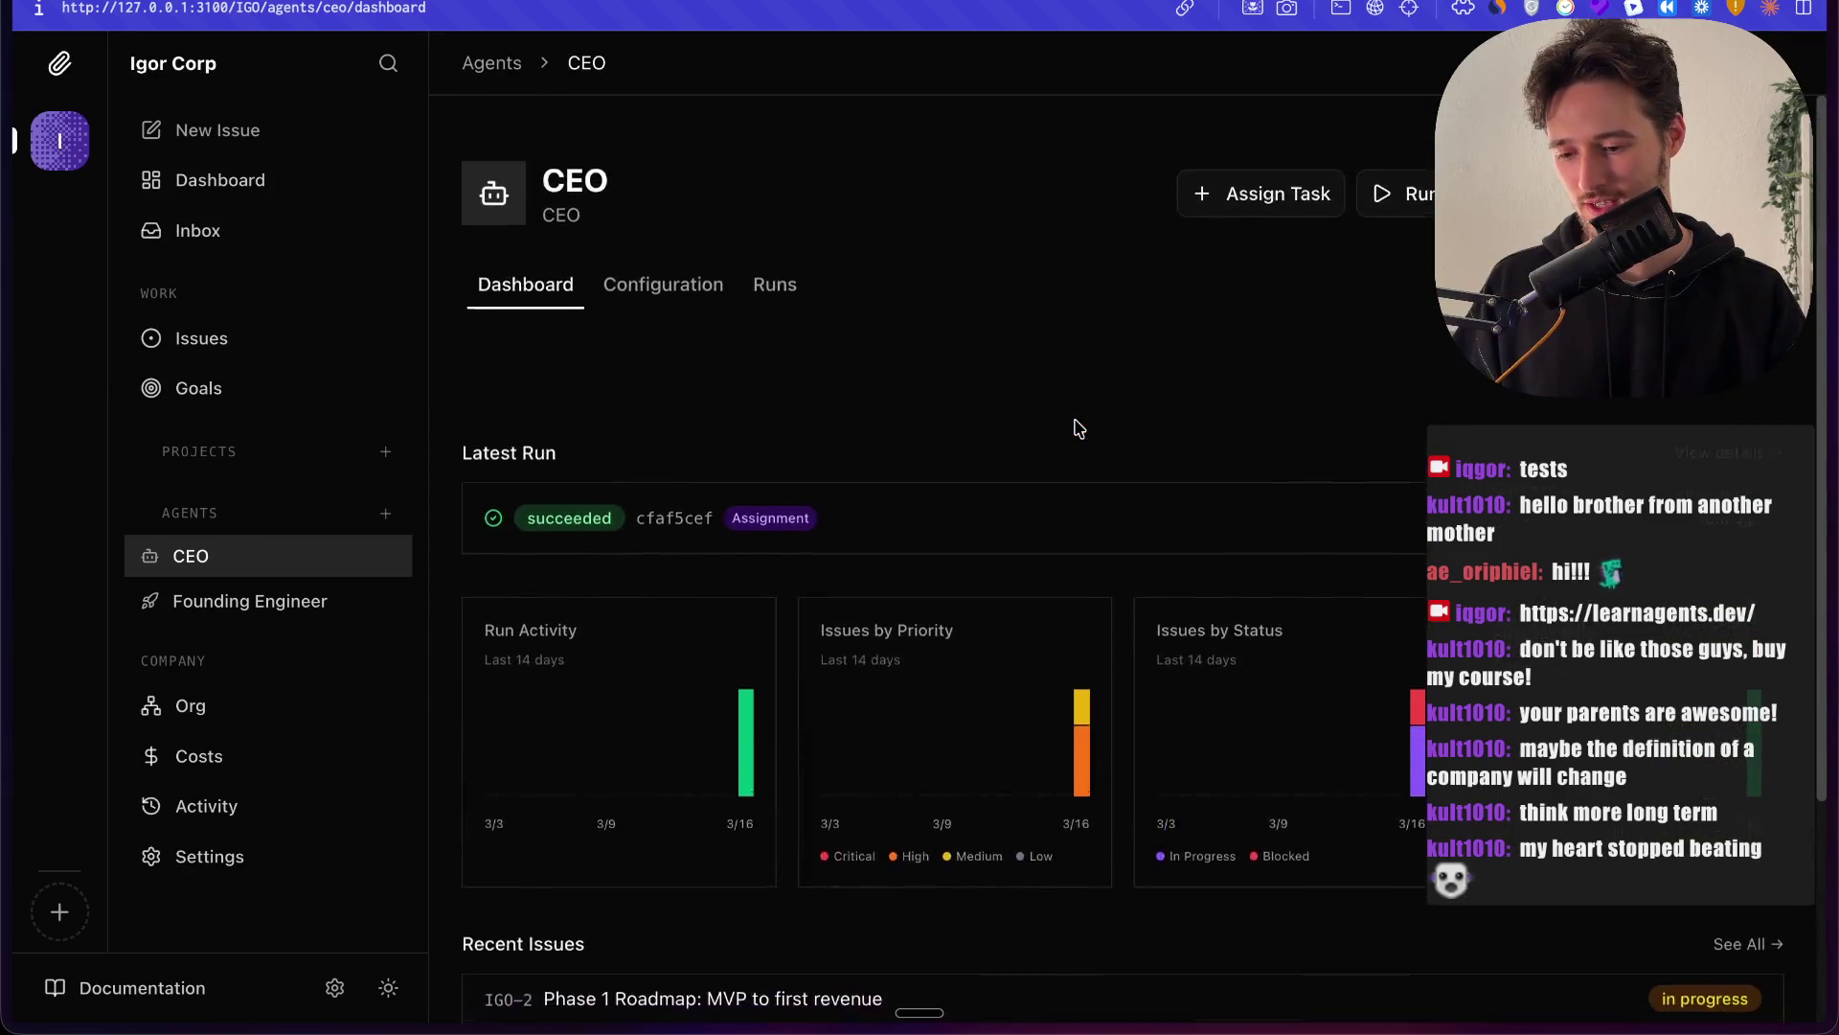
{"action": "left_click", "coordinate": [645, 256]}
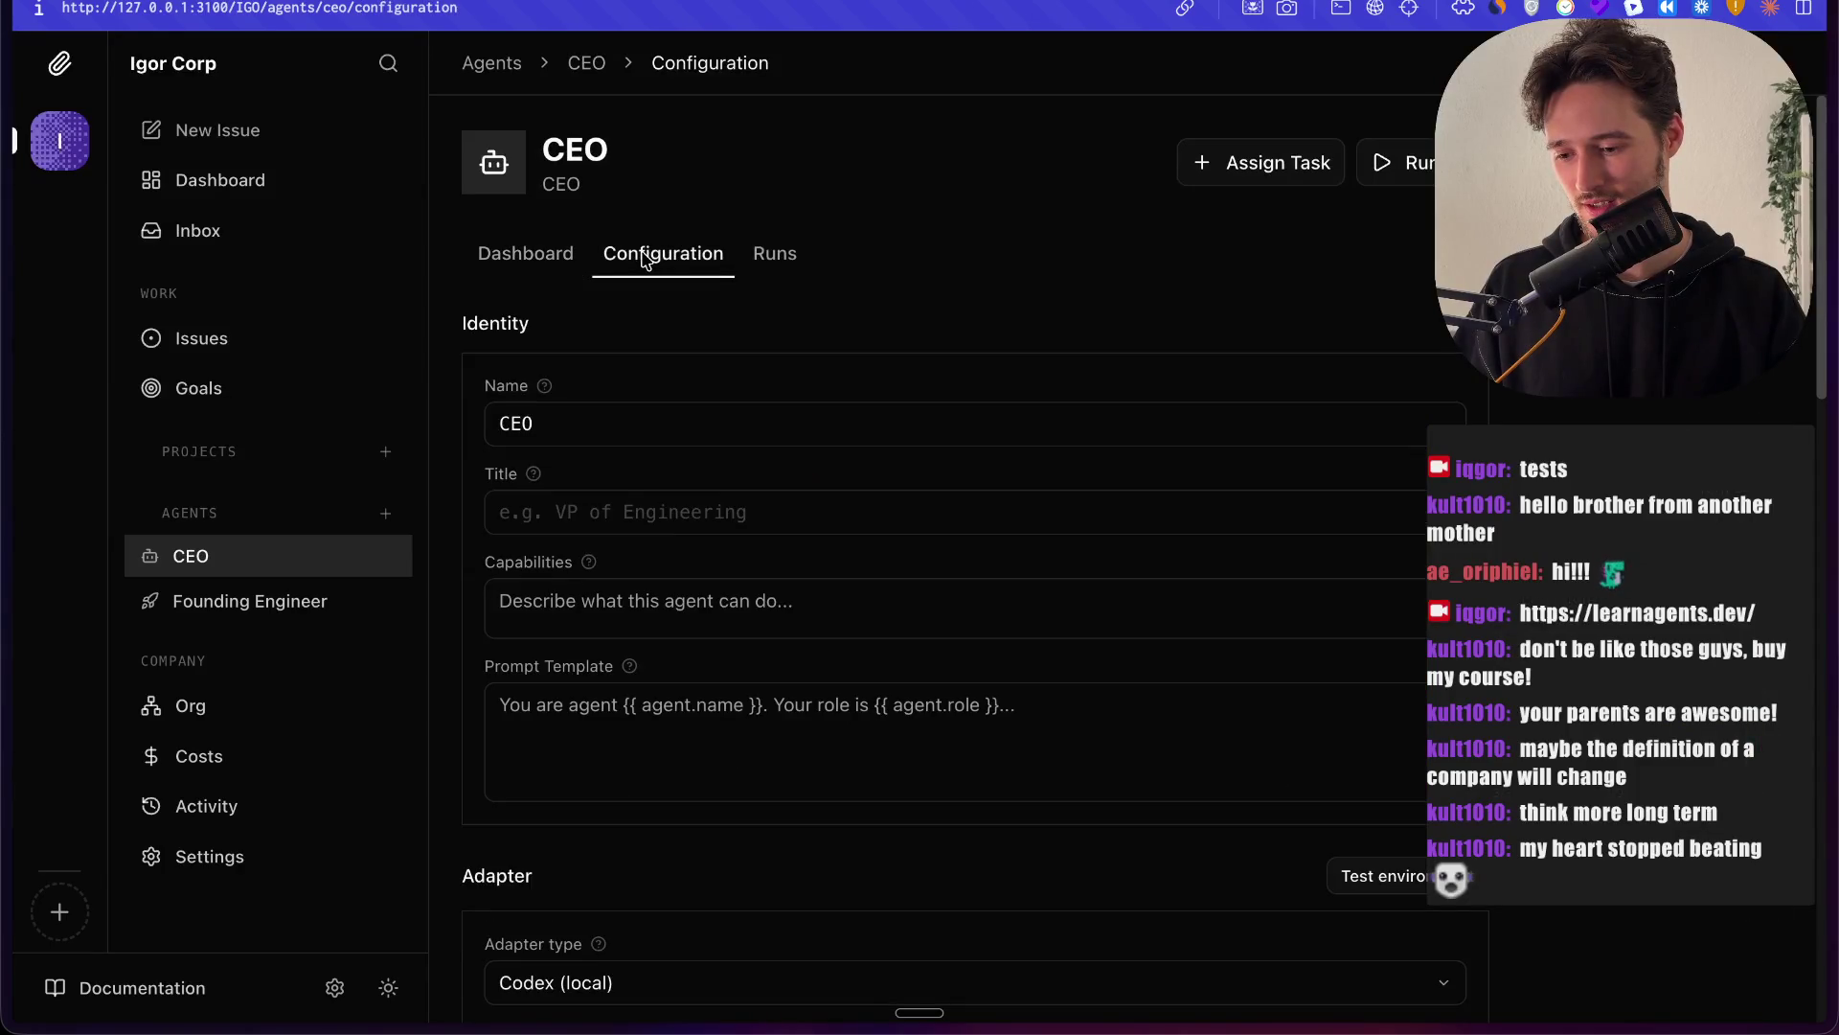
{"action": "left_click", "coordinate": [776, 257]}
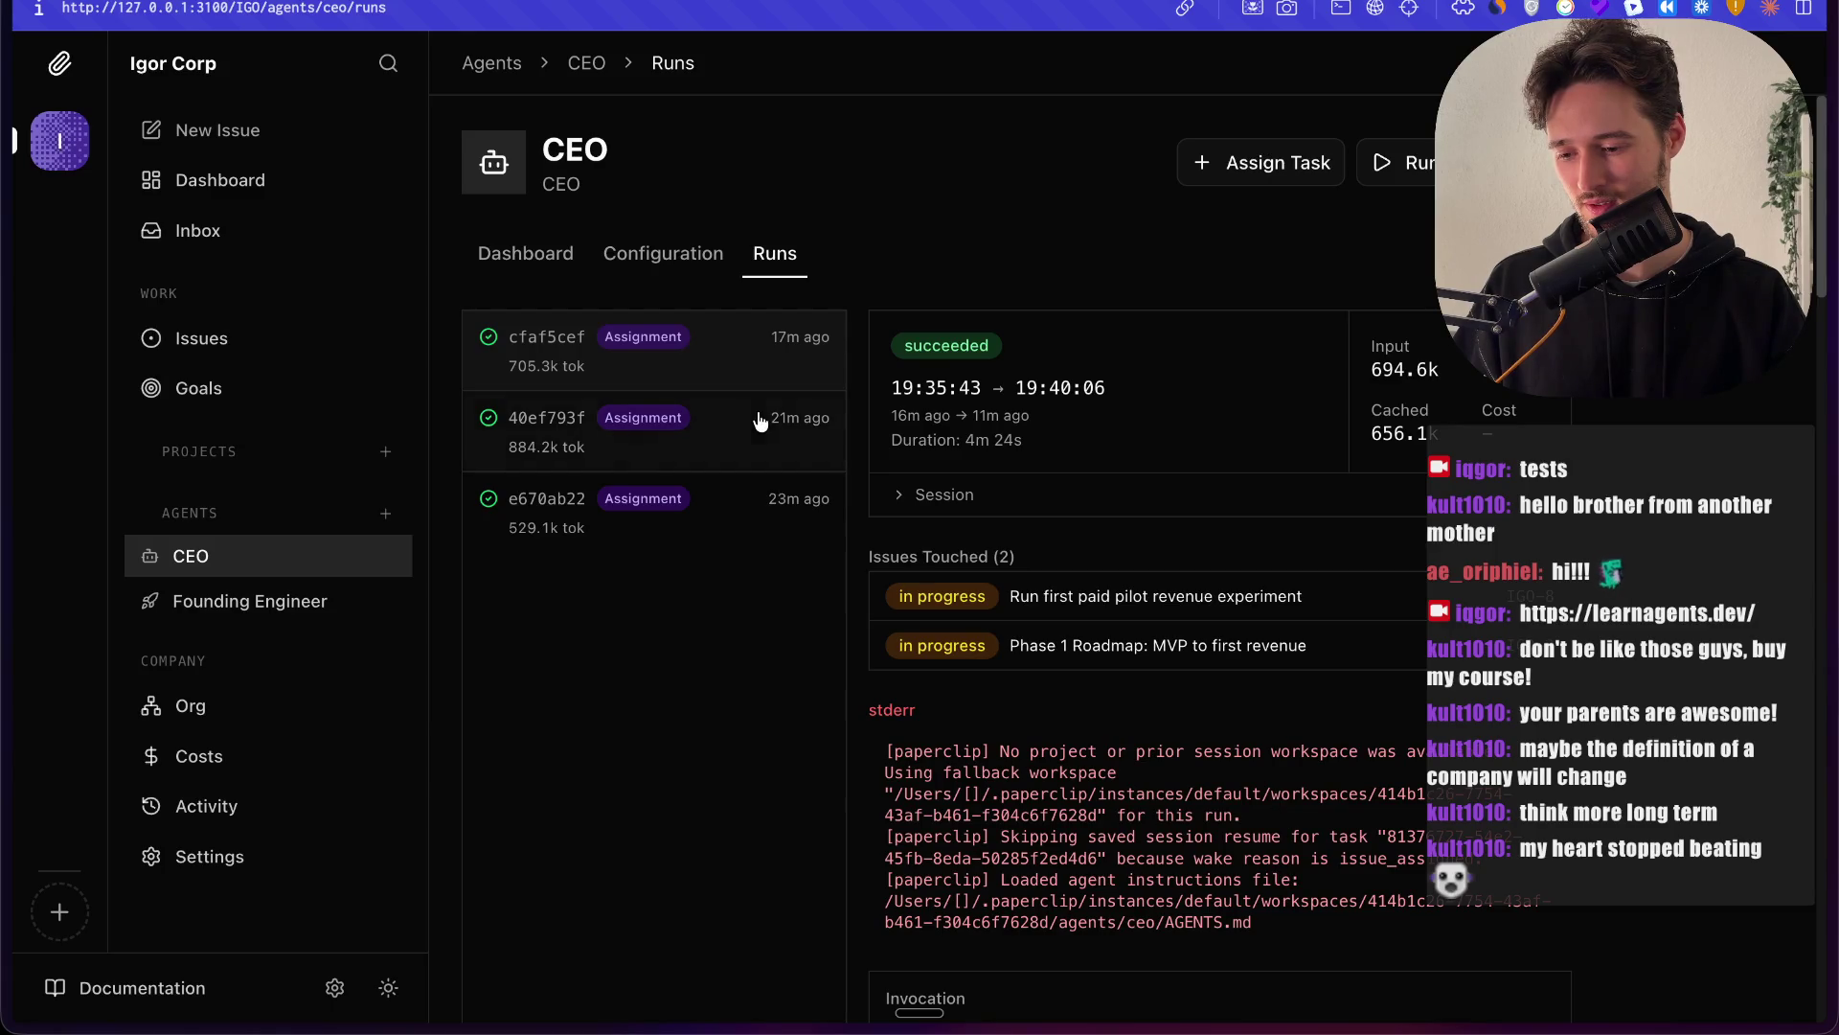
{"action": "left_click", "coordinate": [272, 230]}
{"action": "left_click", "coordinate": [251, 179]}
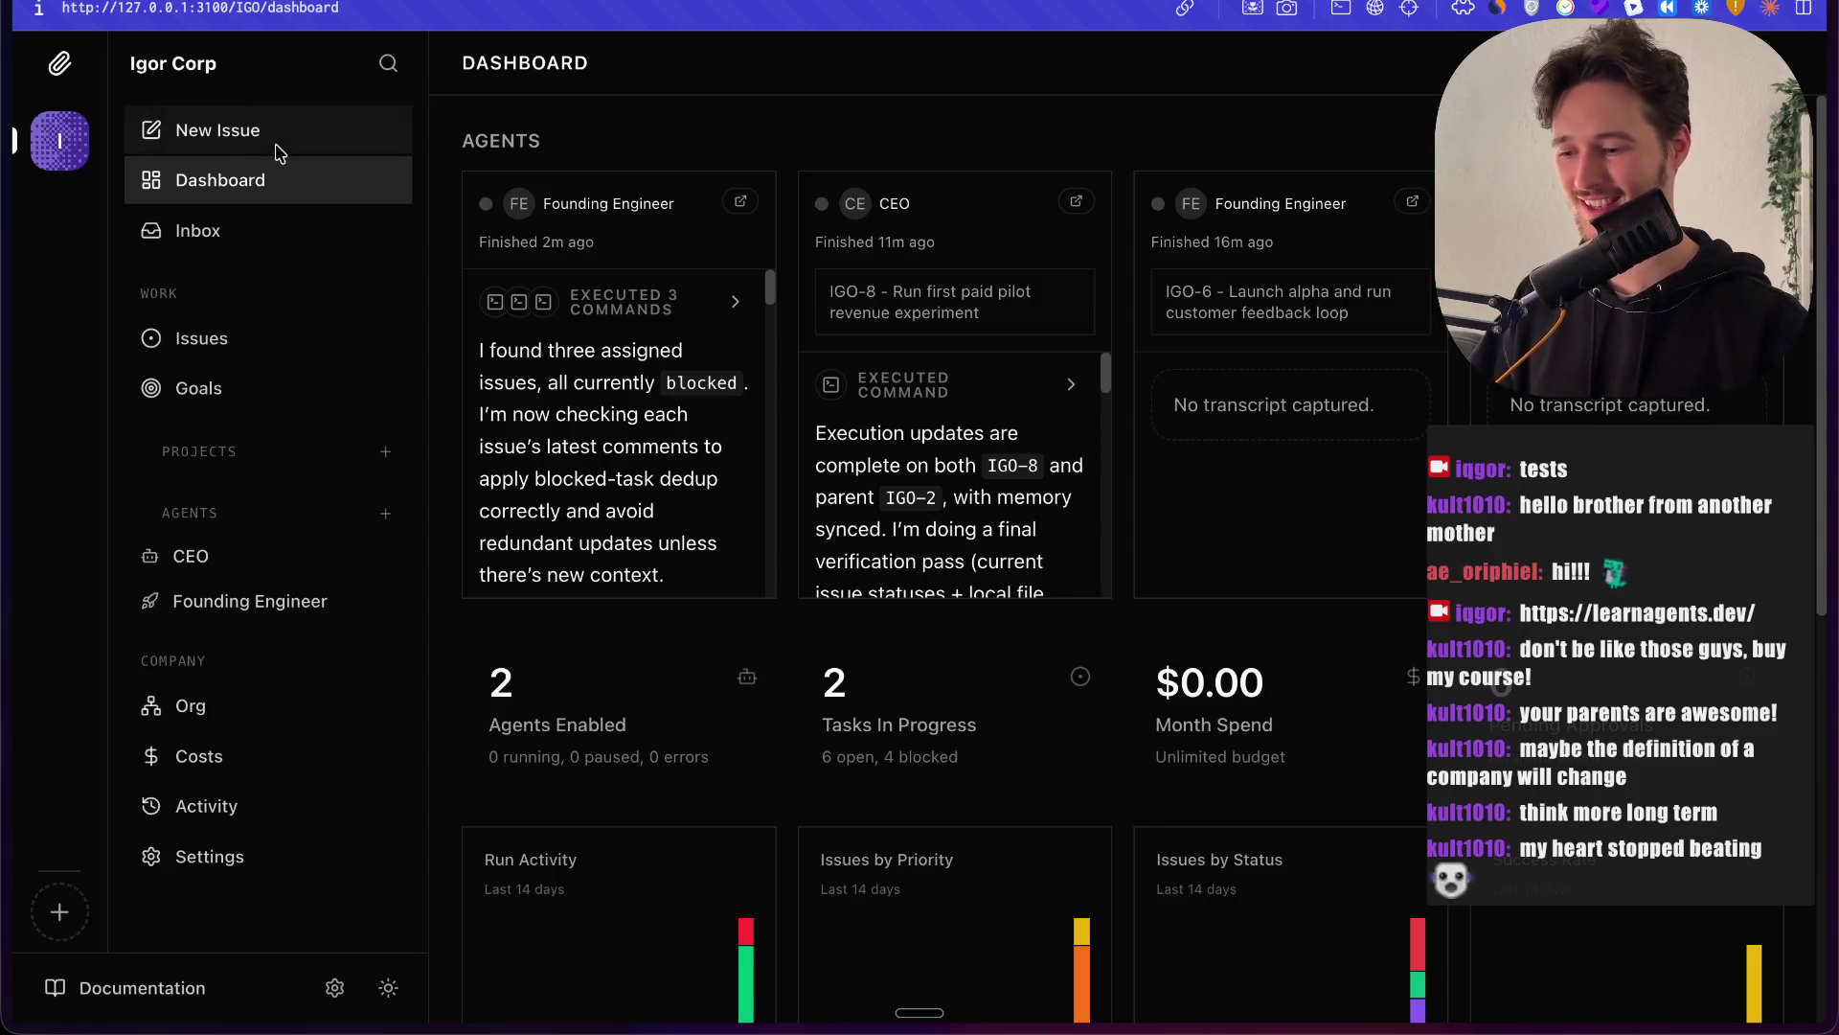
Step: Dismiss a new issue form, then open the CEO agent's dashboard and scroll through its runs and issues
{"action": "left_click", "coordinate": [282, 151]}
{"action": "left_click", "coordinate": [1223, 302]}
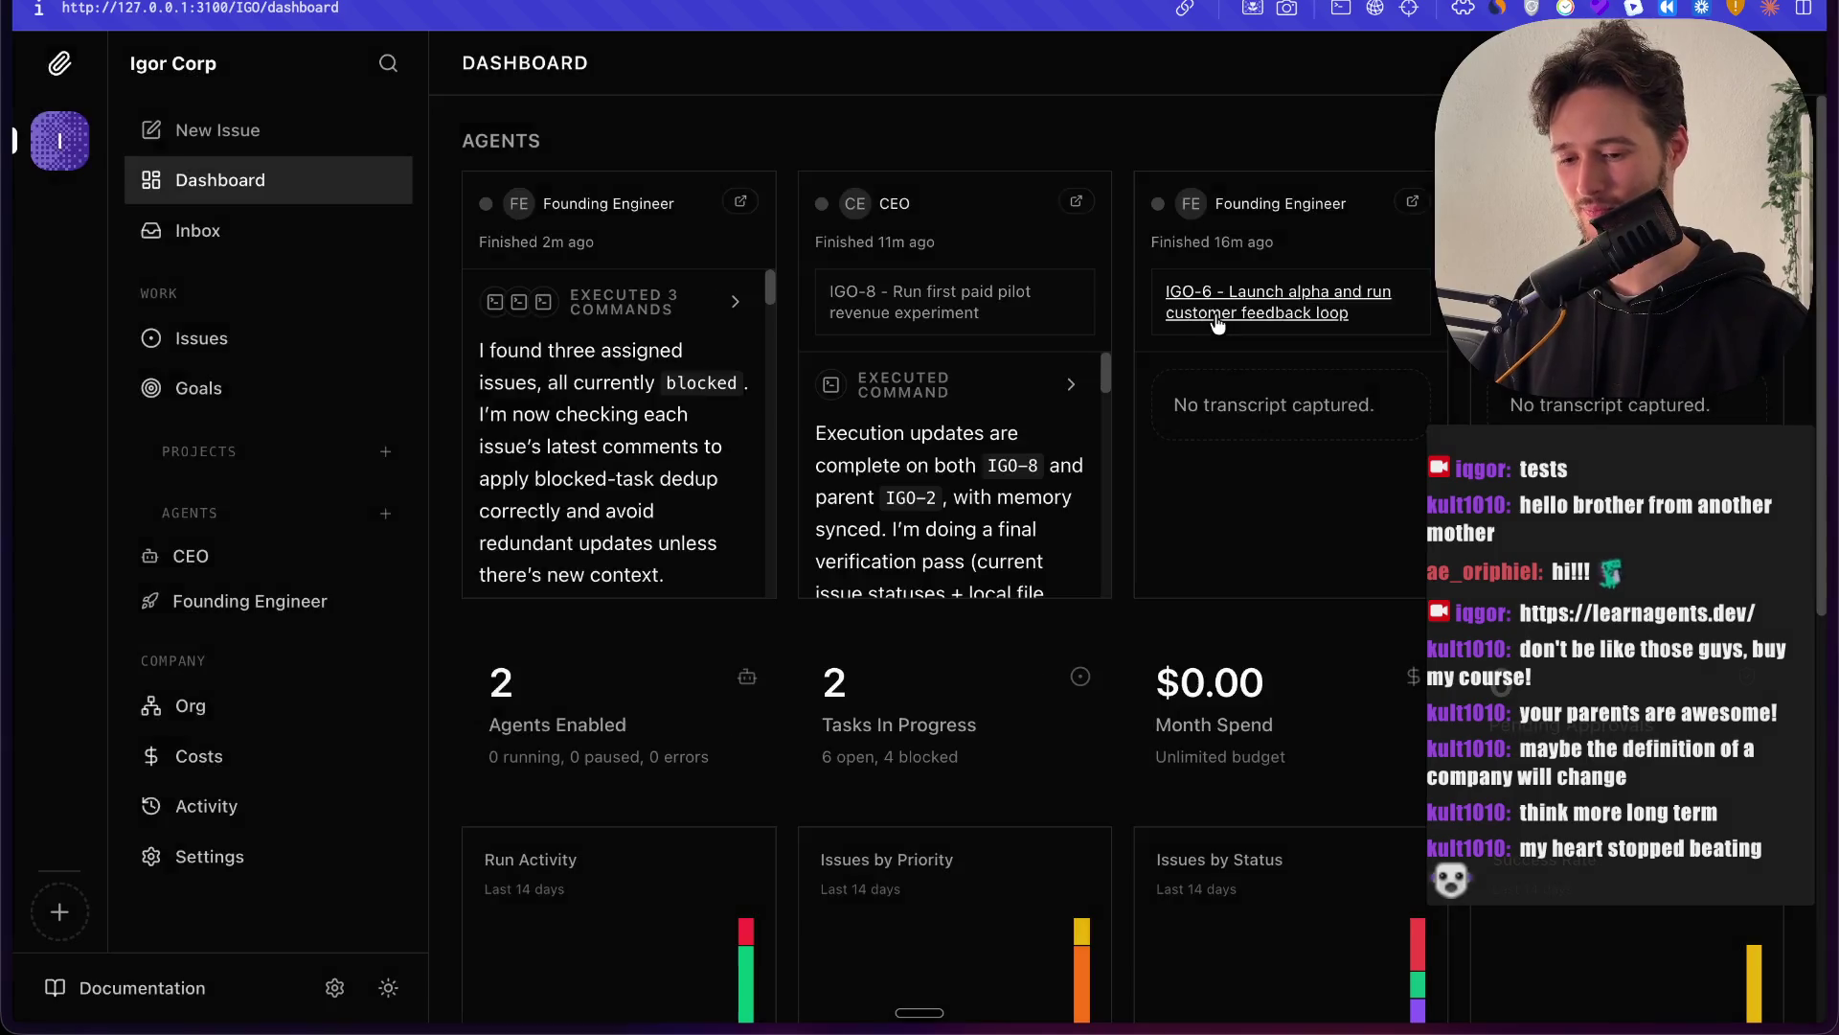
{"action": "scroll", "coordinate": [613, 699], "scroll_direction": "down", "scroll_amount": 8}
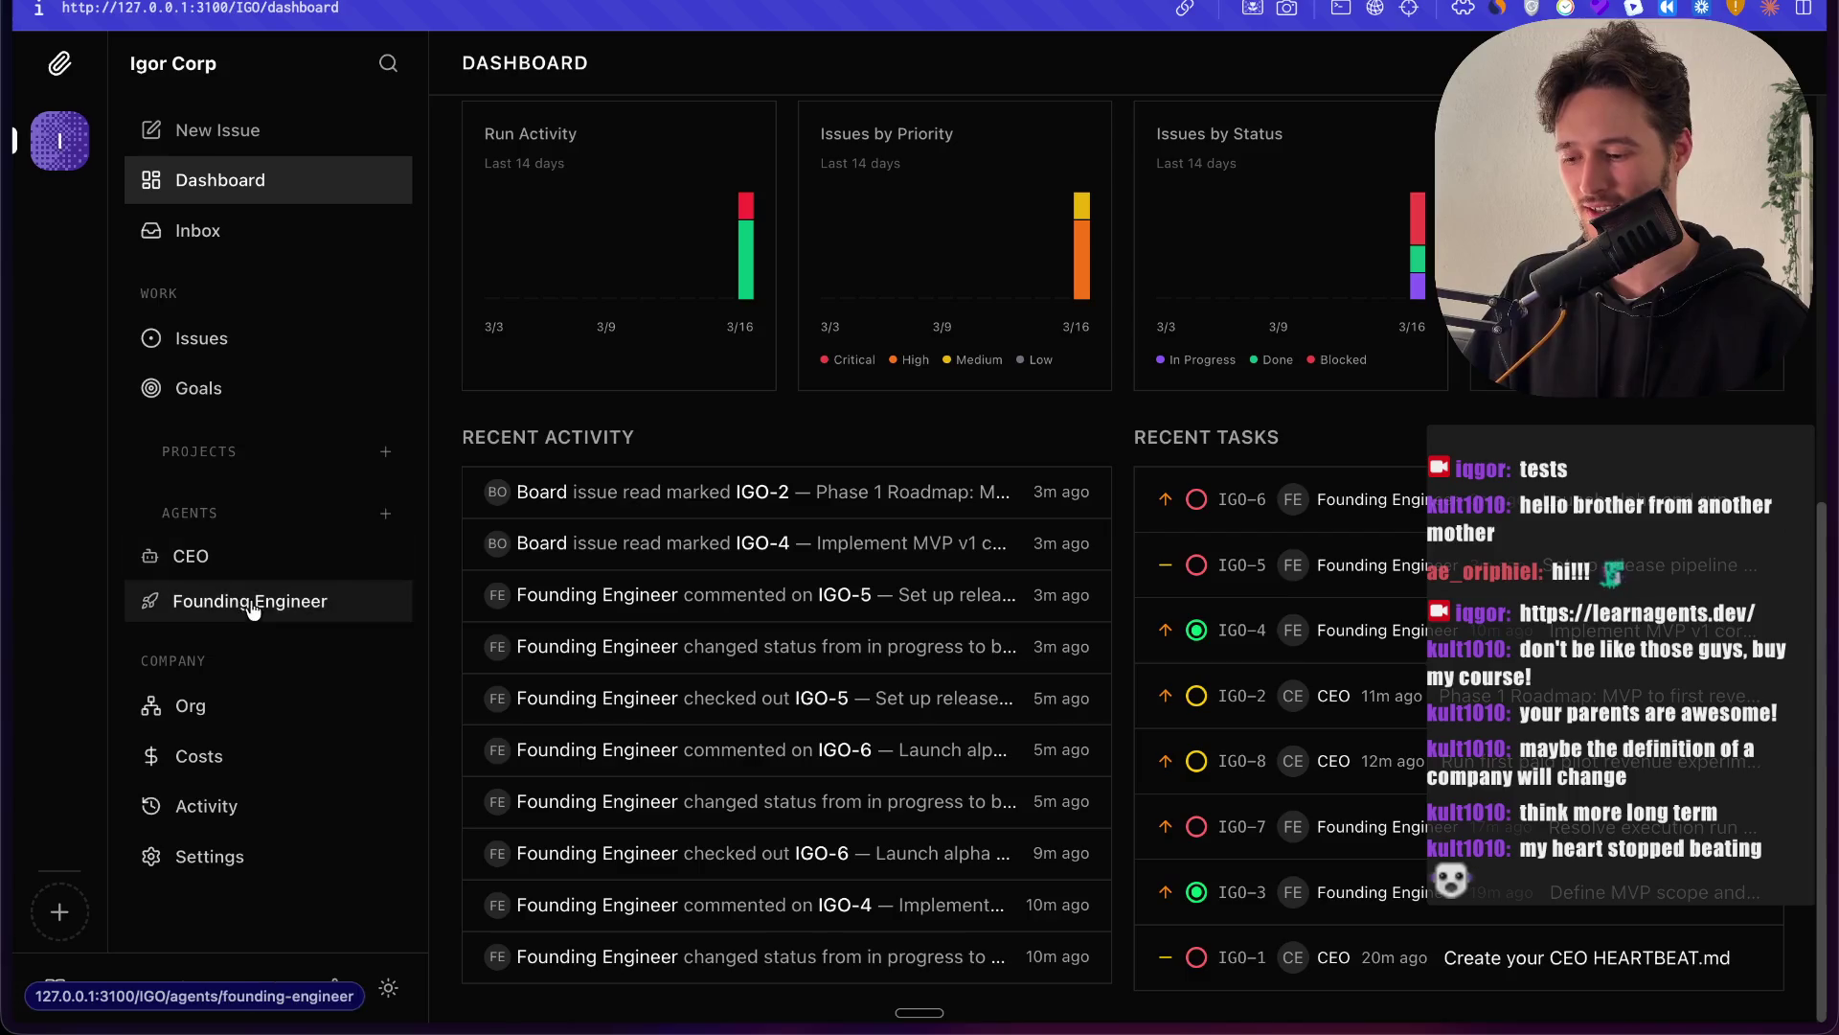
{"action": "left_click", "coordinate": [269, 557]}
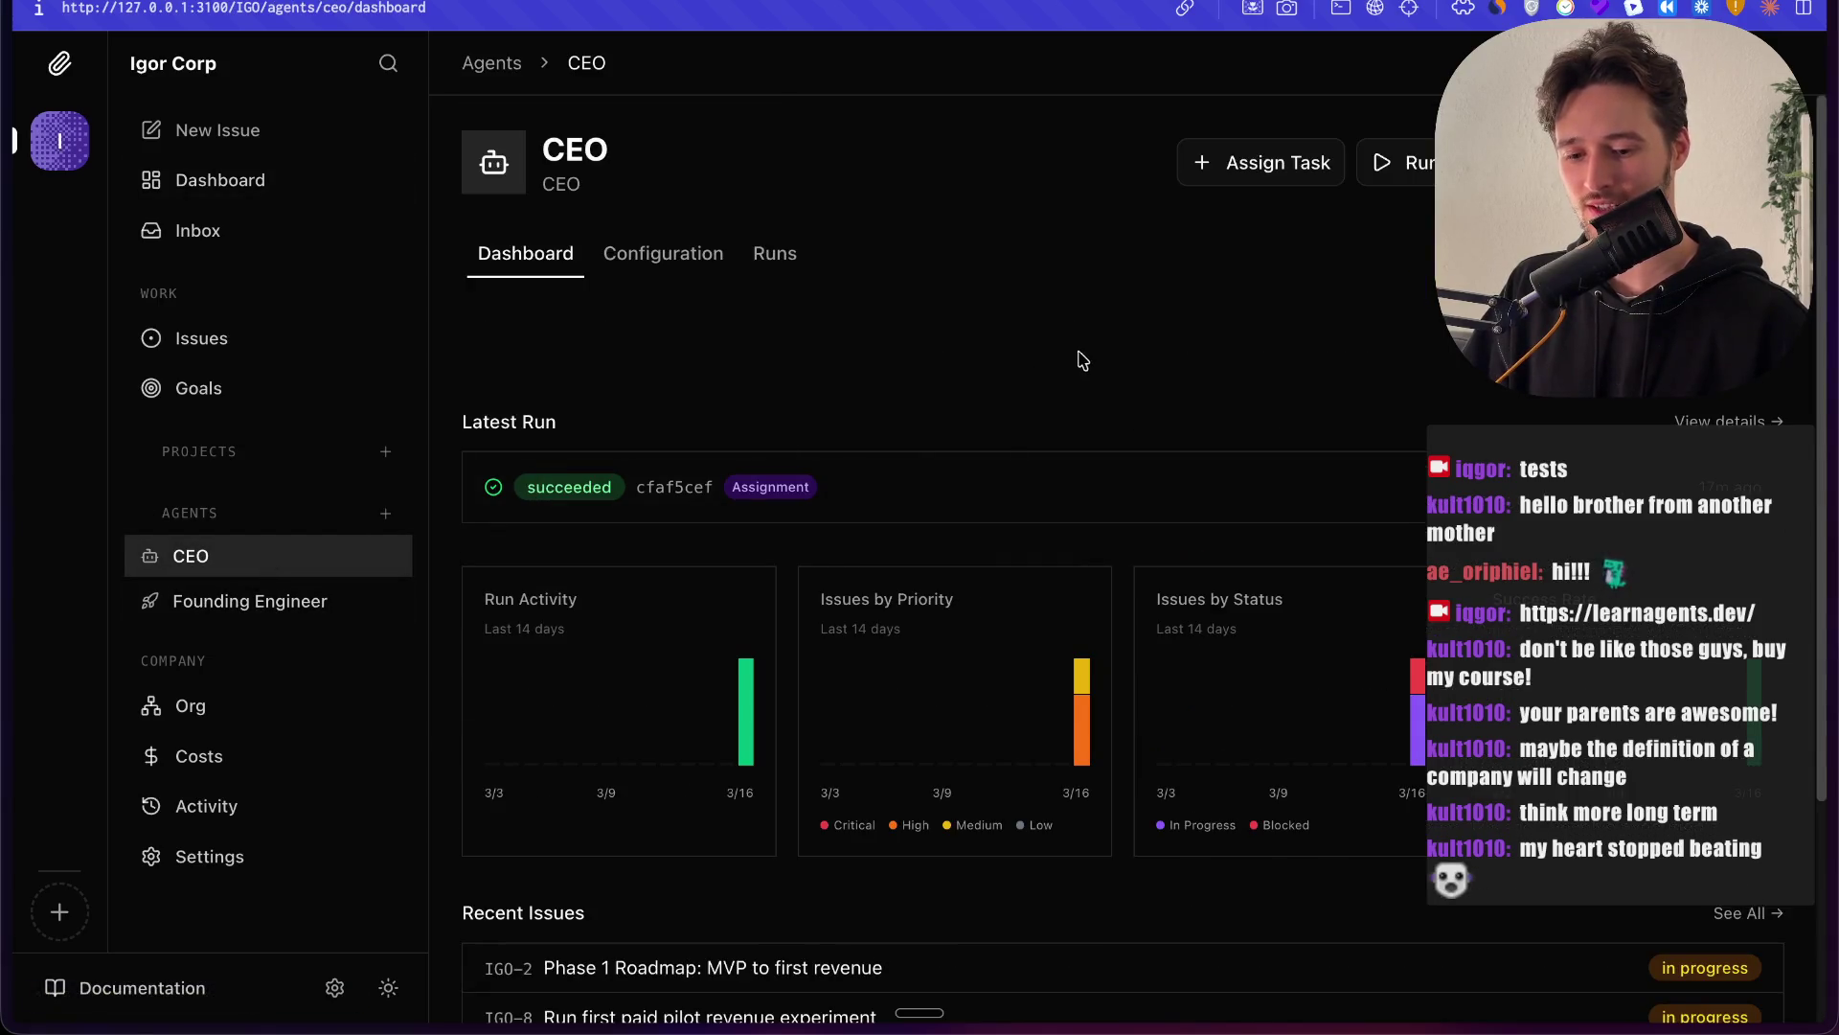
{"action": "scroll", "coordinate": [1019, 378], "scroll_direction": "down", "scroll_amount": 3}
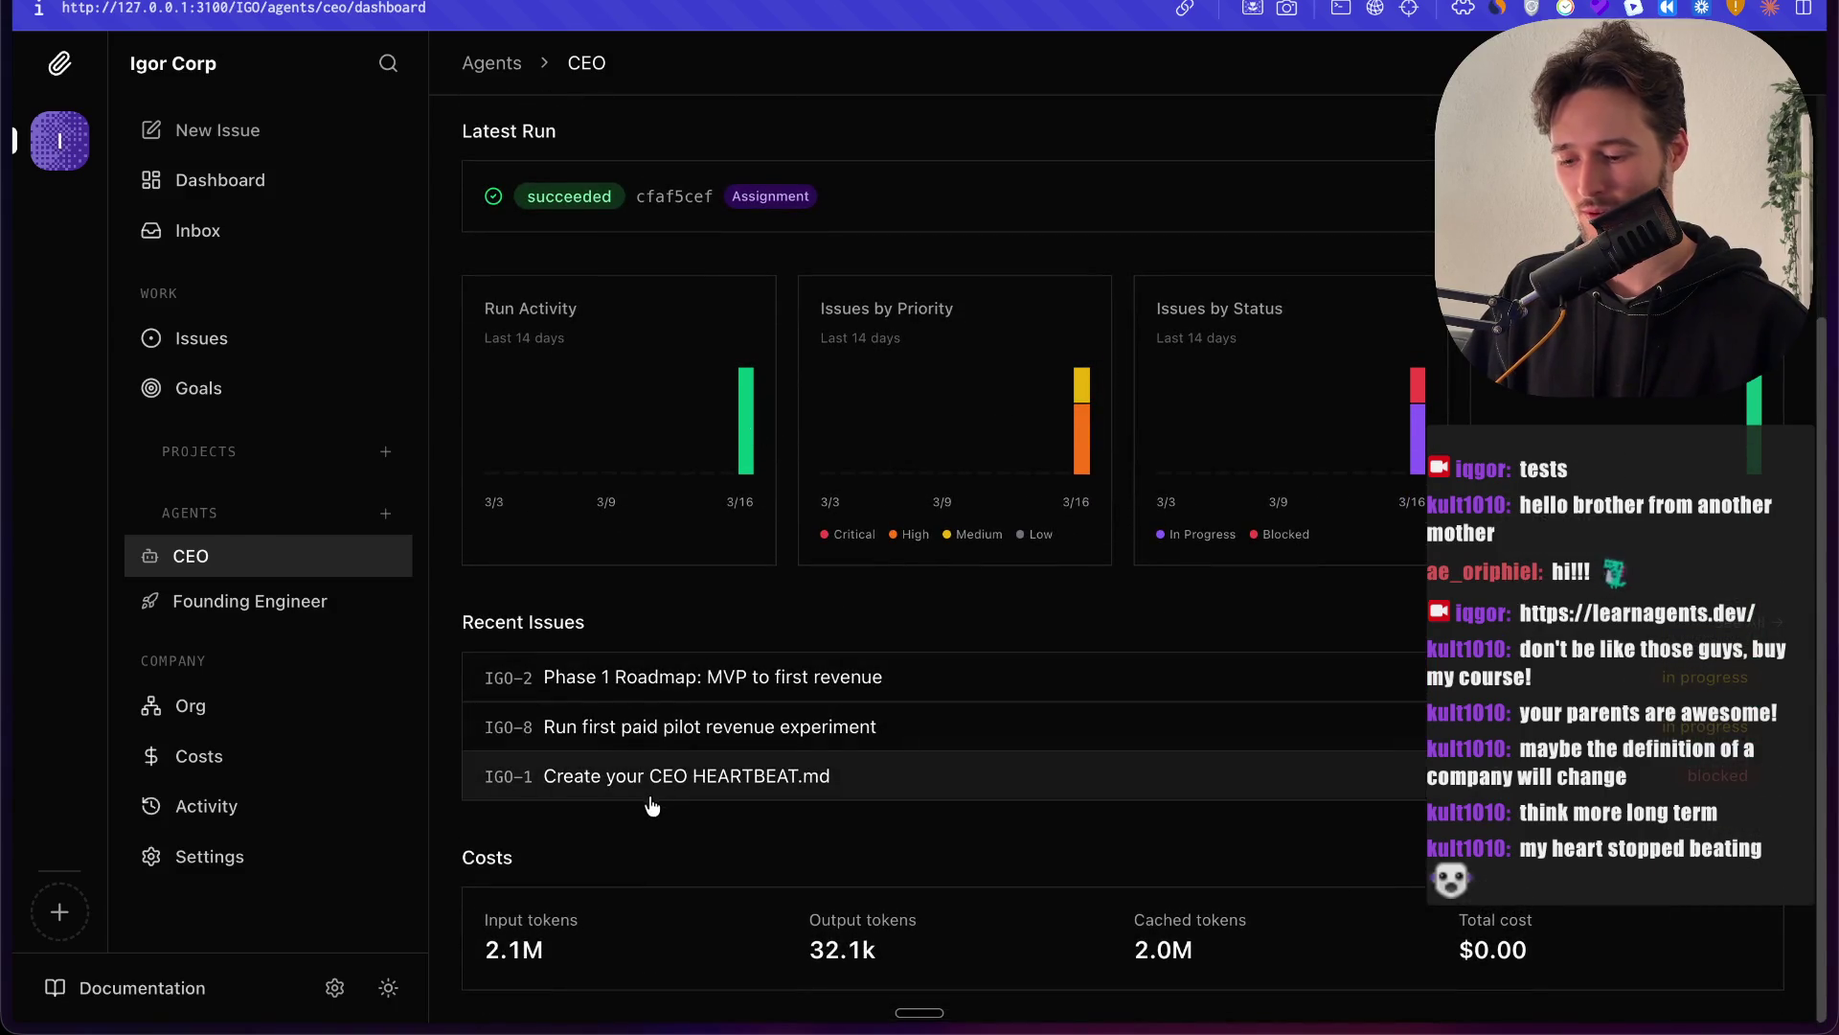
{"action": "scroll", "coordinate": [791, 479], "scroll_direction": "up", "scroll_amount": 3}
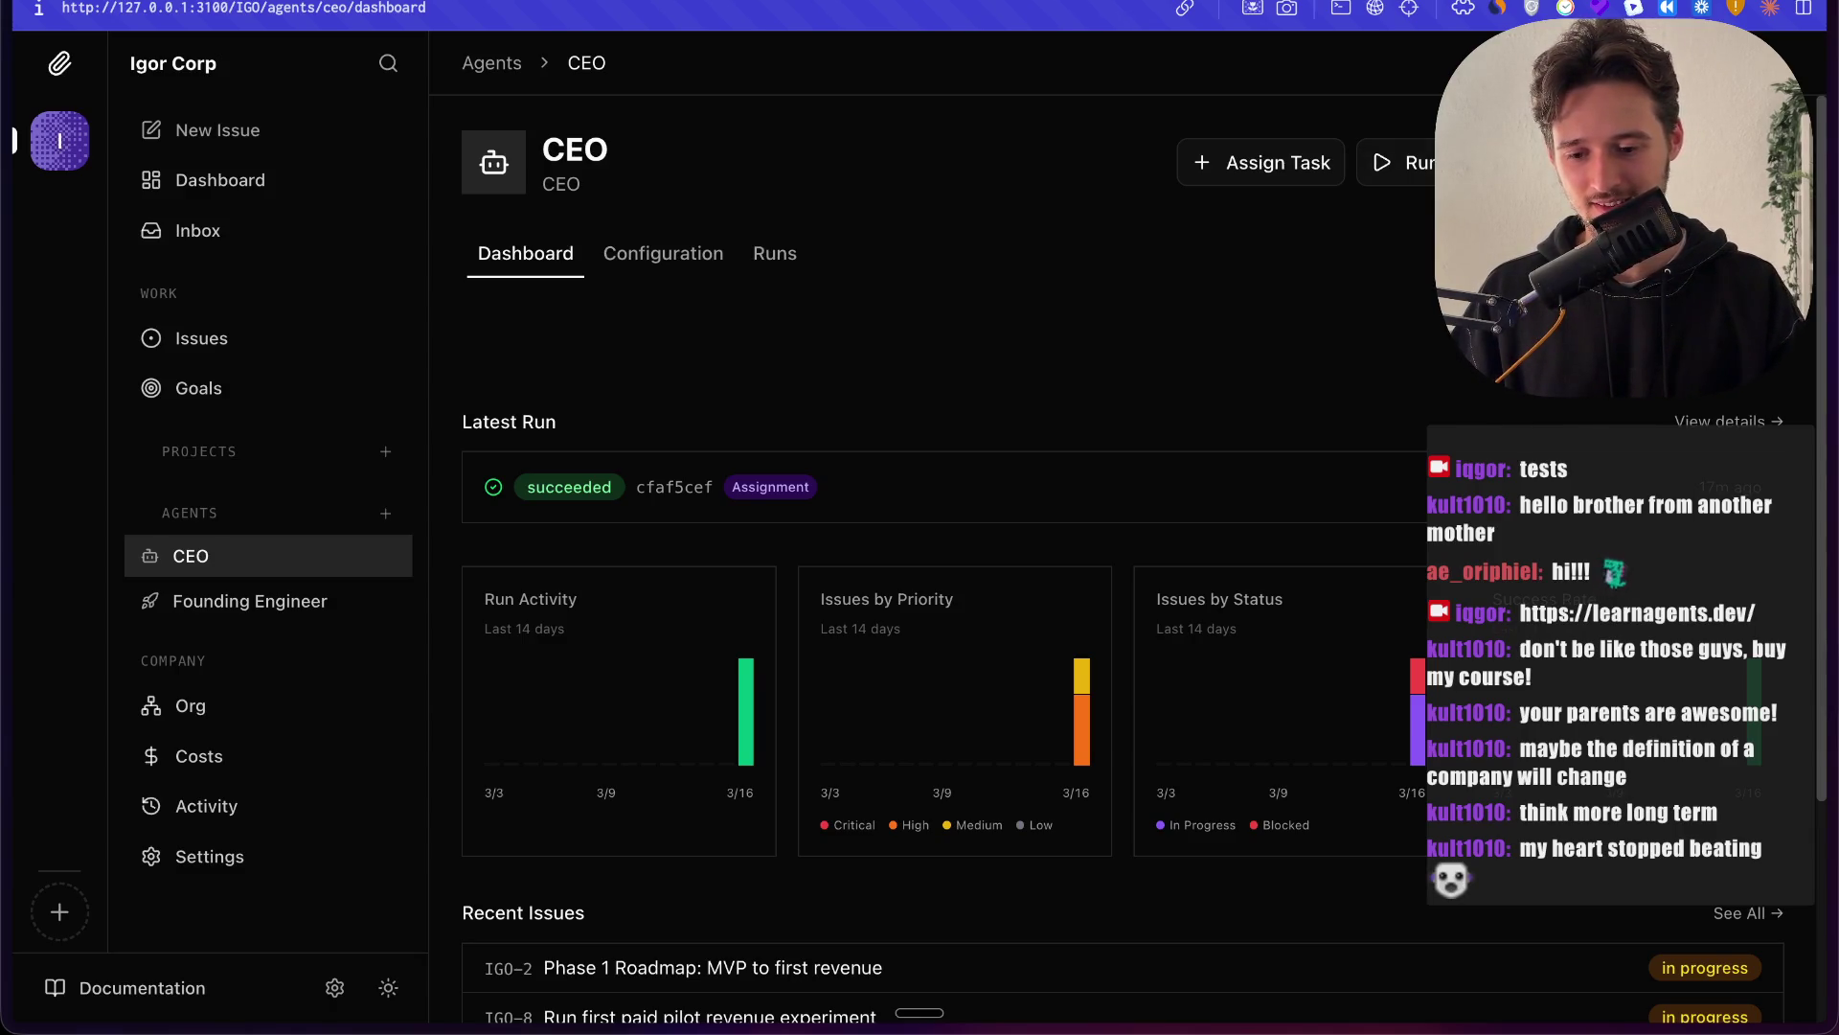
Step: Create a new issue for the CEO titled 'Explain to me wtf you are building'
{"action": "left_click", "coordinate": [1213, 170]}
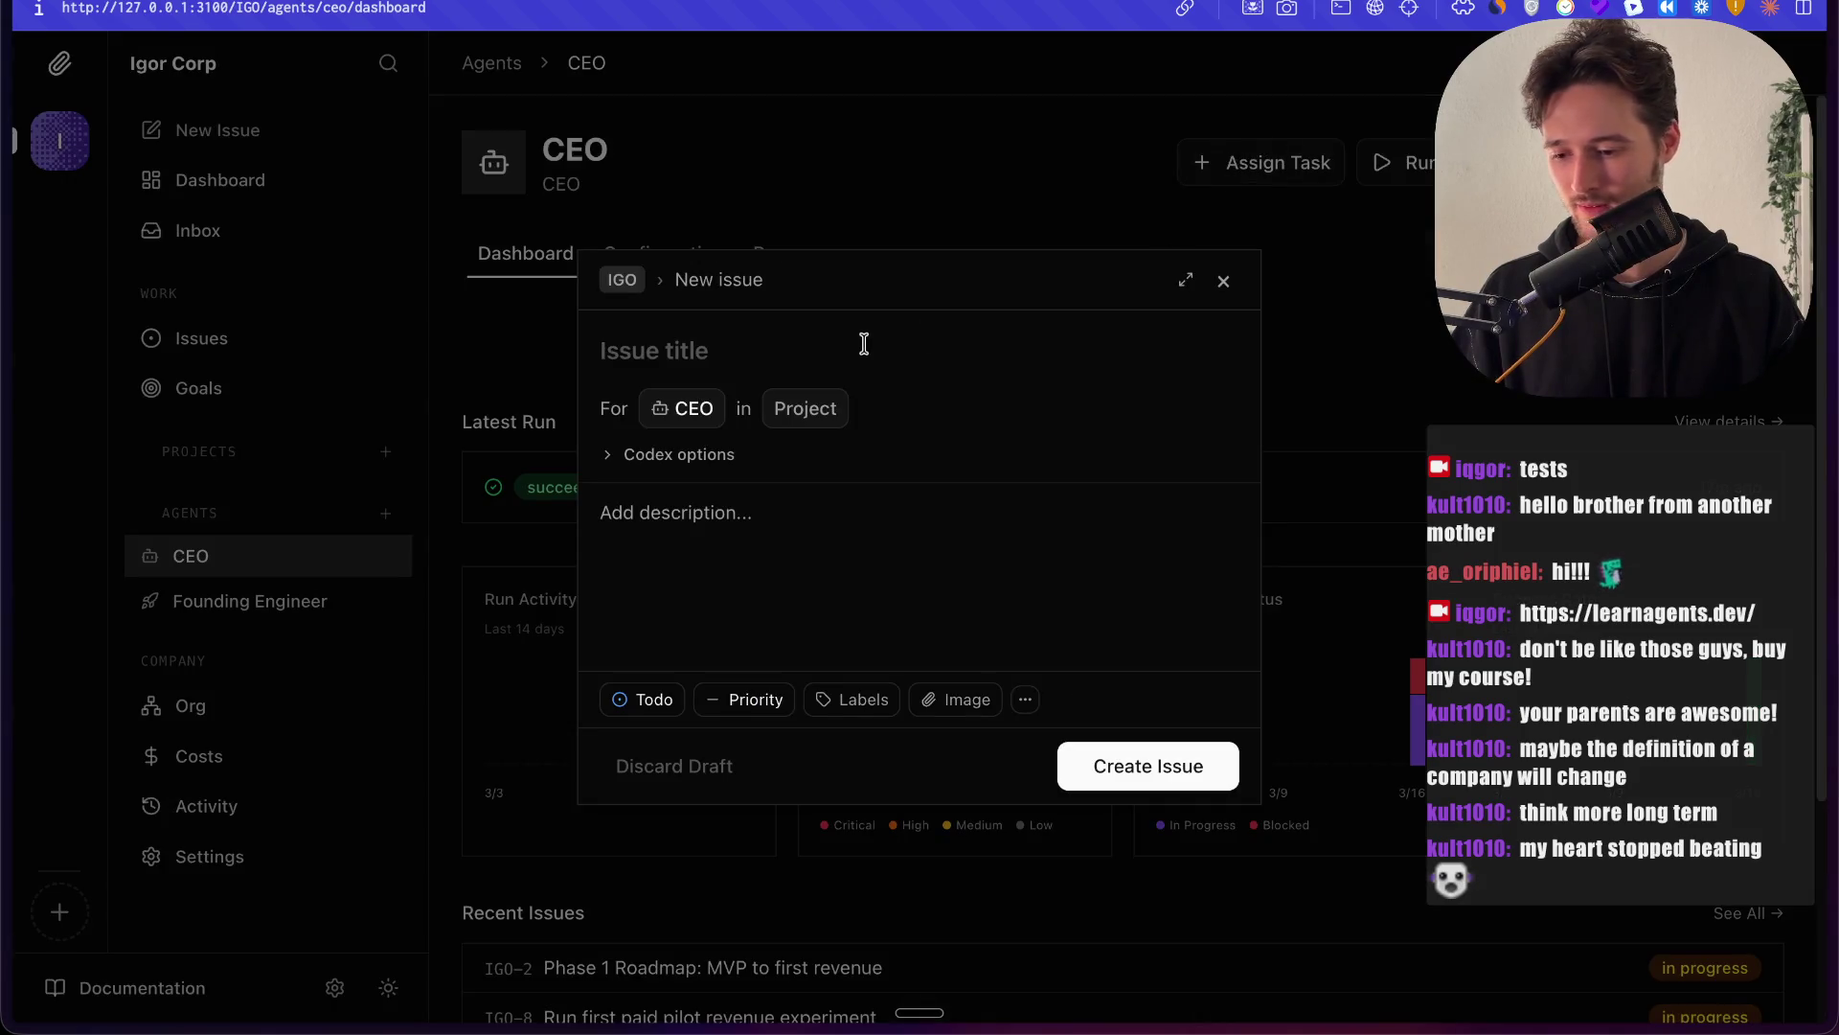
{"action": "type", "text": "Expl"}
{"action": "type", "text": "ain to me wtf yu"}
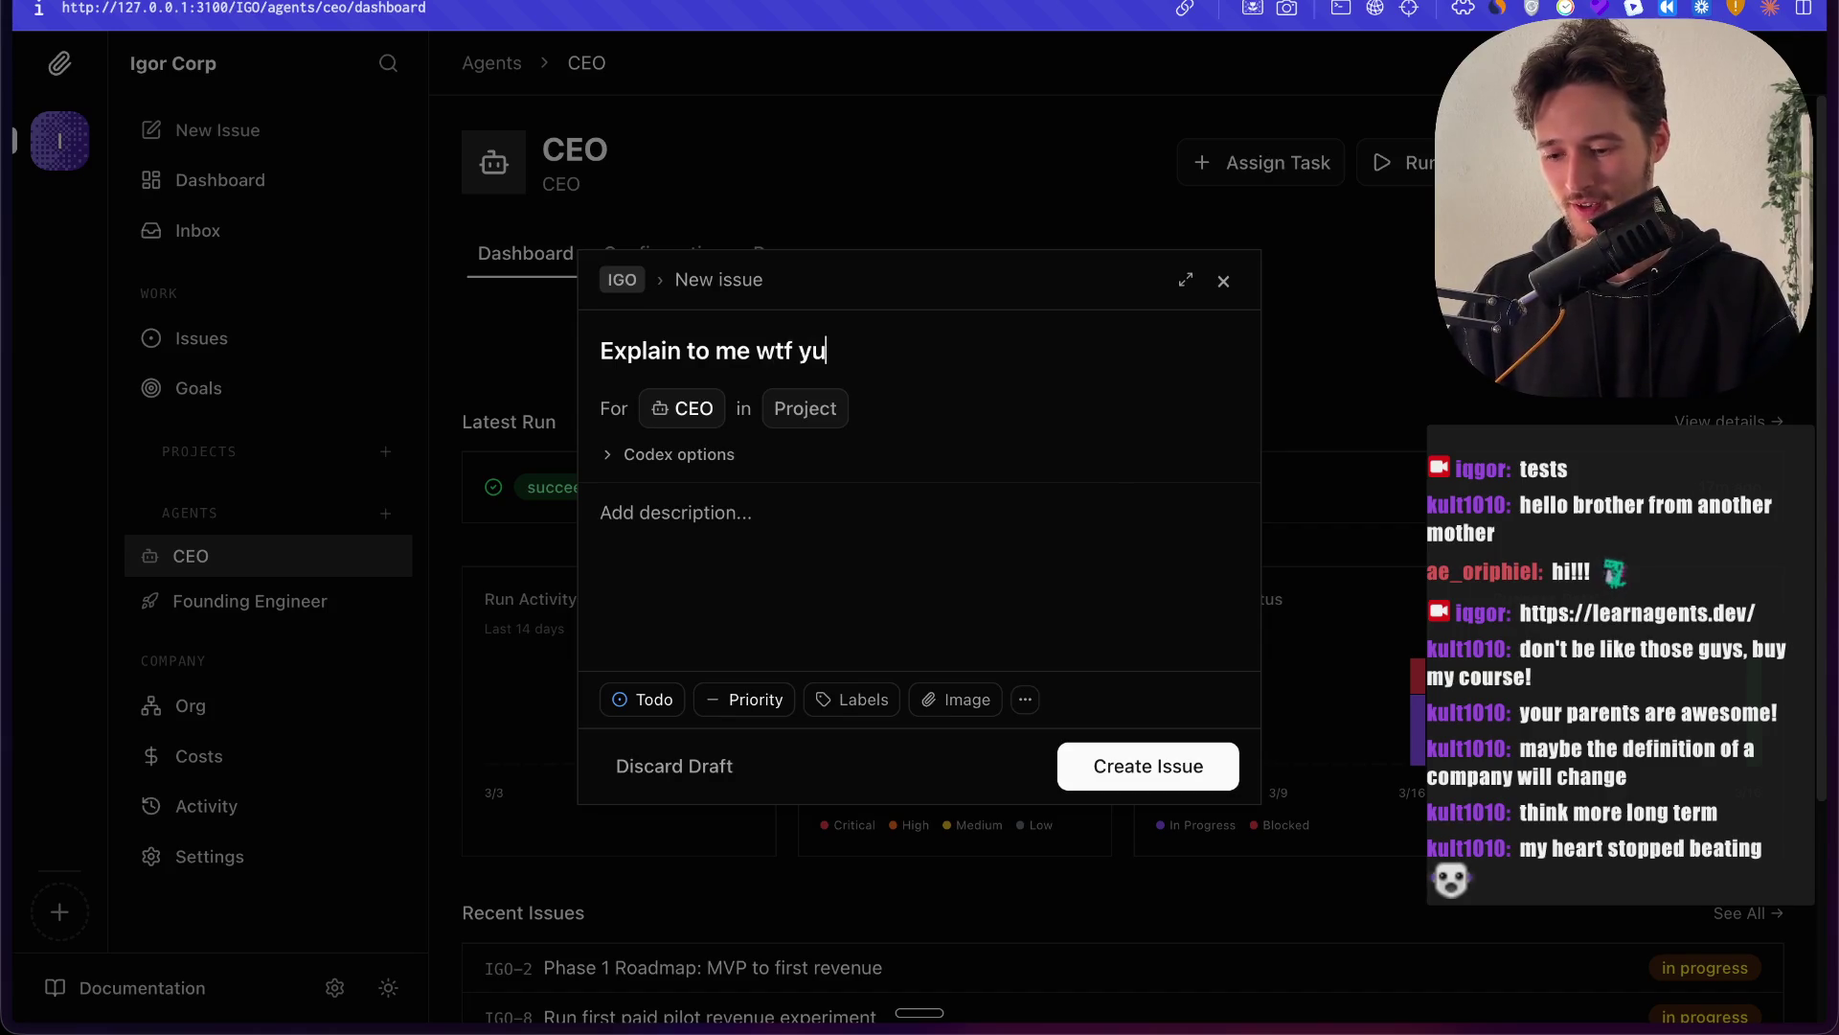
{"action": "key", "text": "BackSpace"}
{"action": "type", "text": "ou are building"}
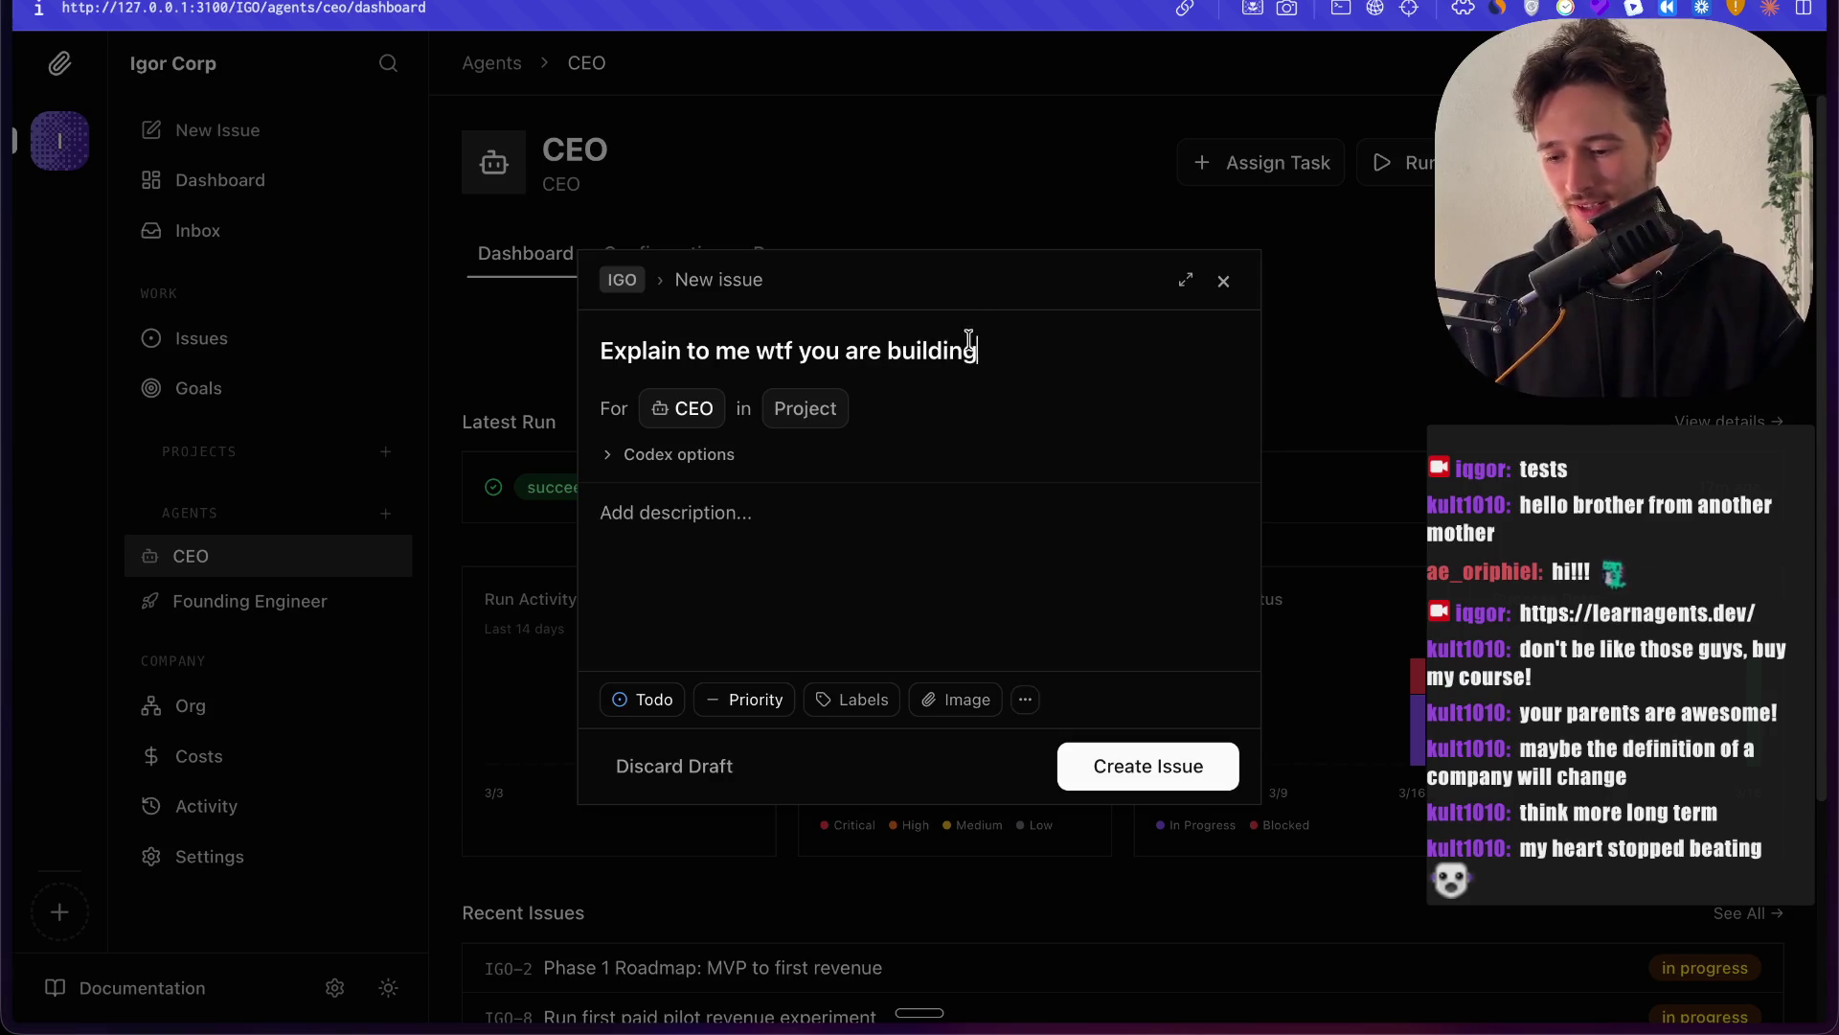
{"action": "double_click", "coordinate": [990, 353]}
{"action": "left_click", "coordinate": [991, 354]}
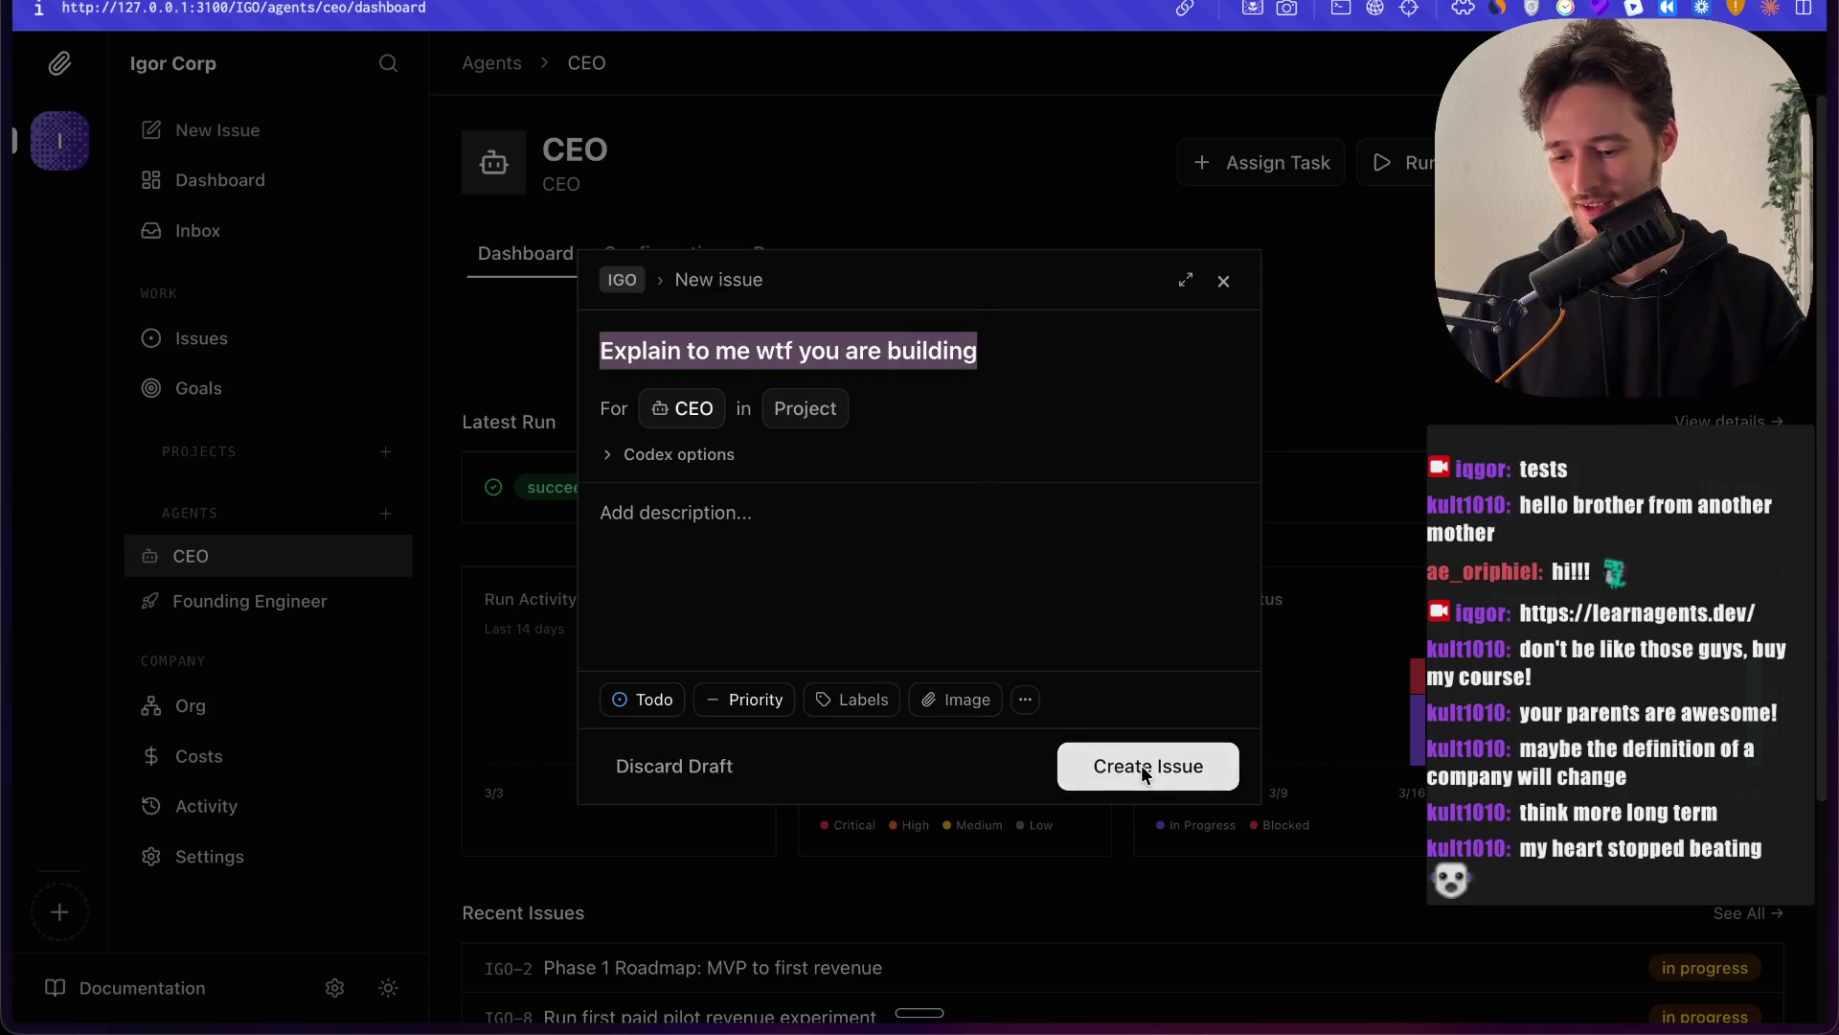
{"action": "left_click", "coordinate": [1146, 766]}
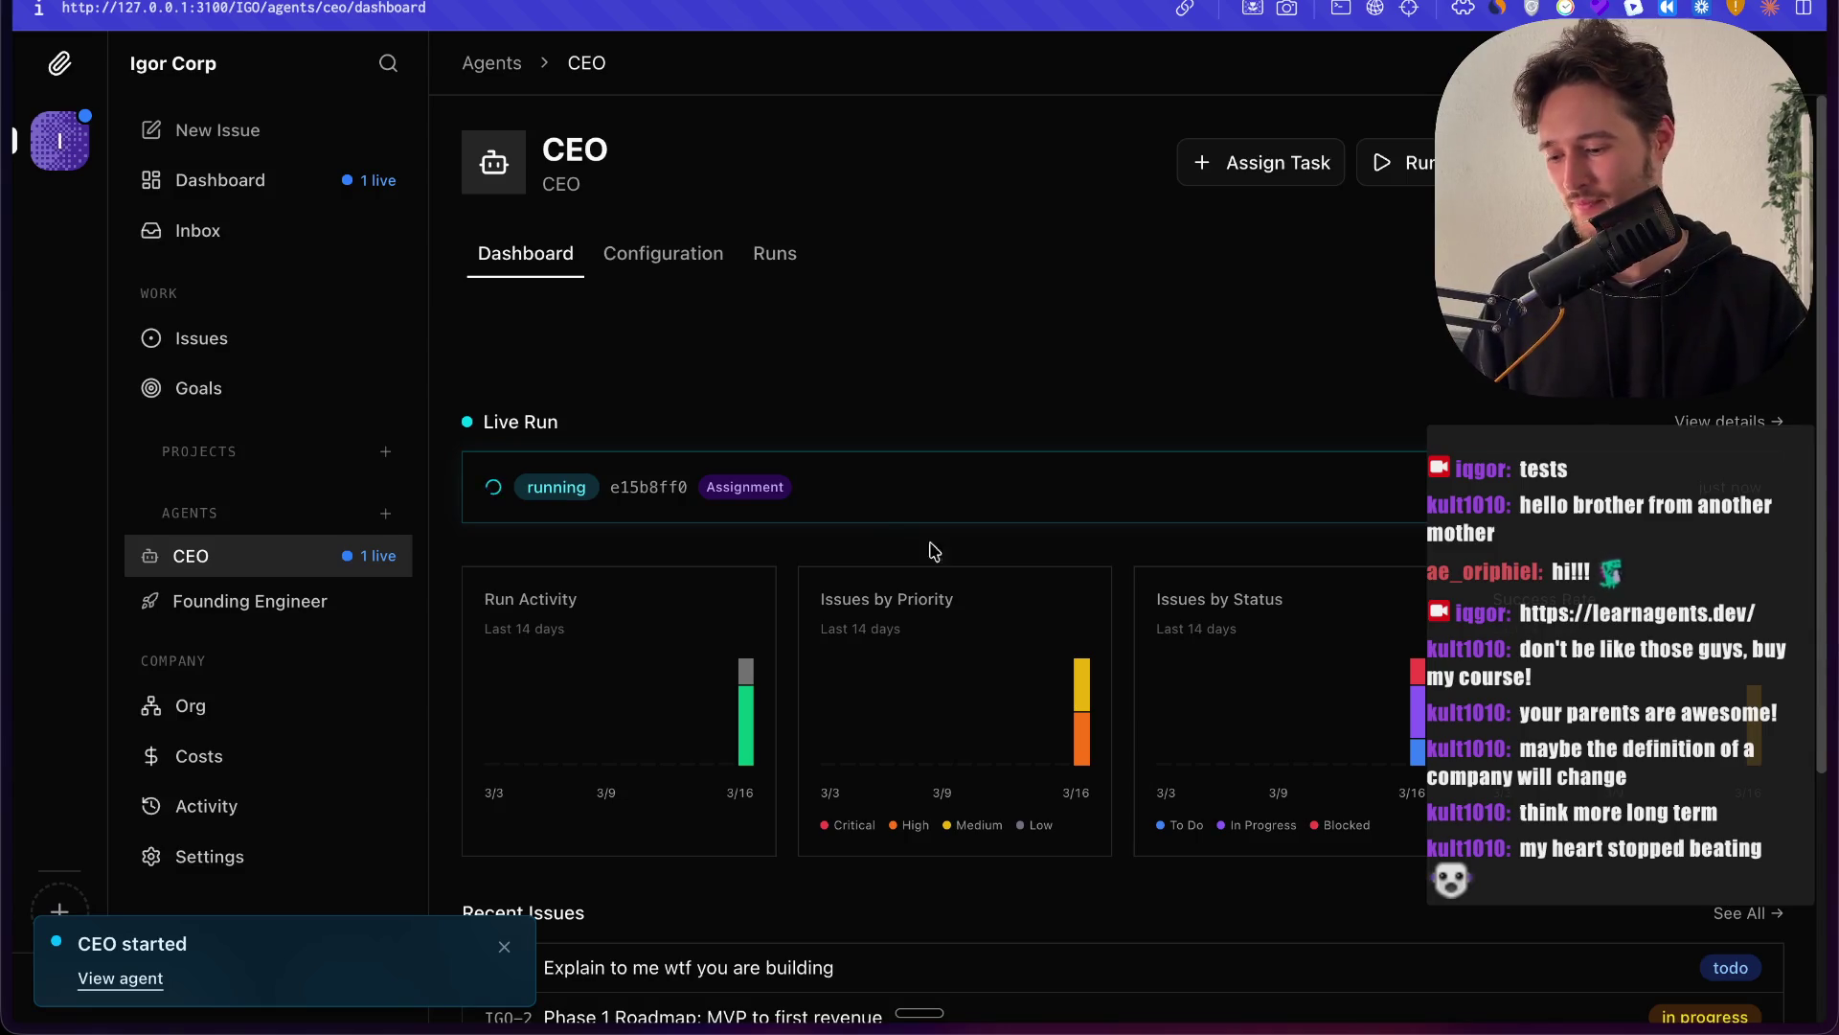
Step: Go to the CEO's page, inspect its live run details, and follow the run to issue IGO-9
{"action": "left_click", "coordinate": [120, 978]}
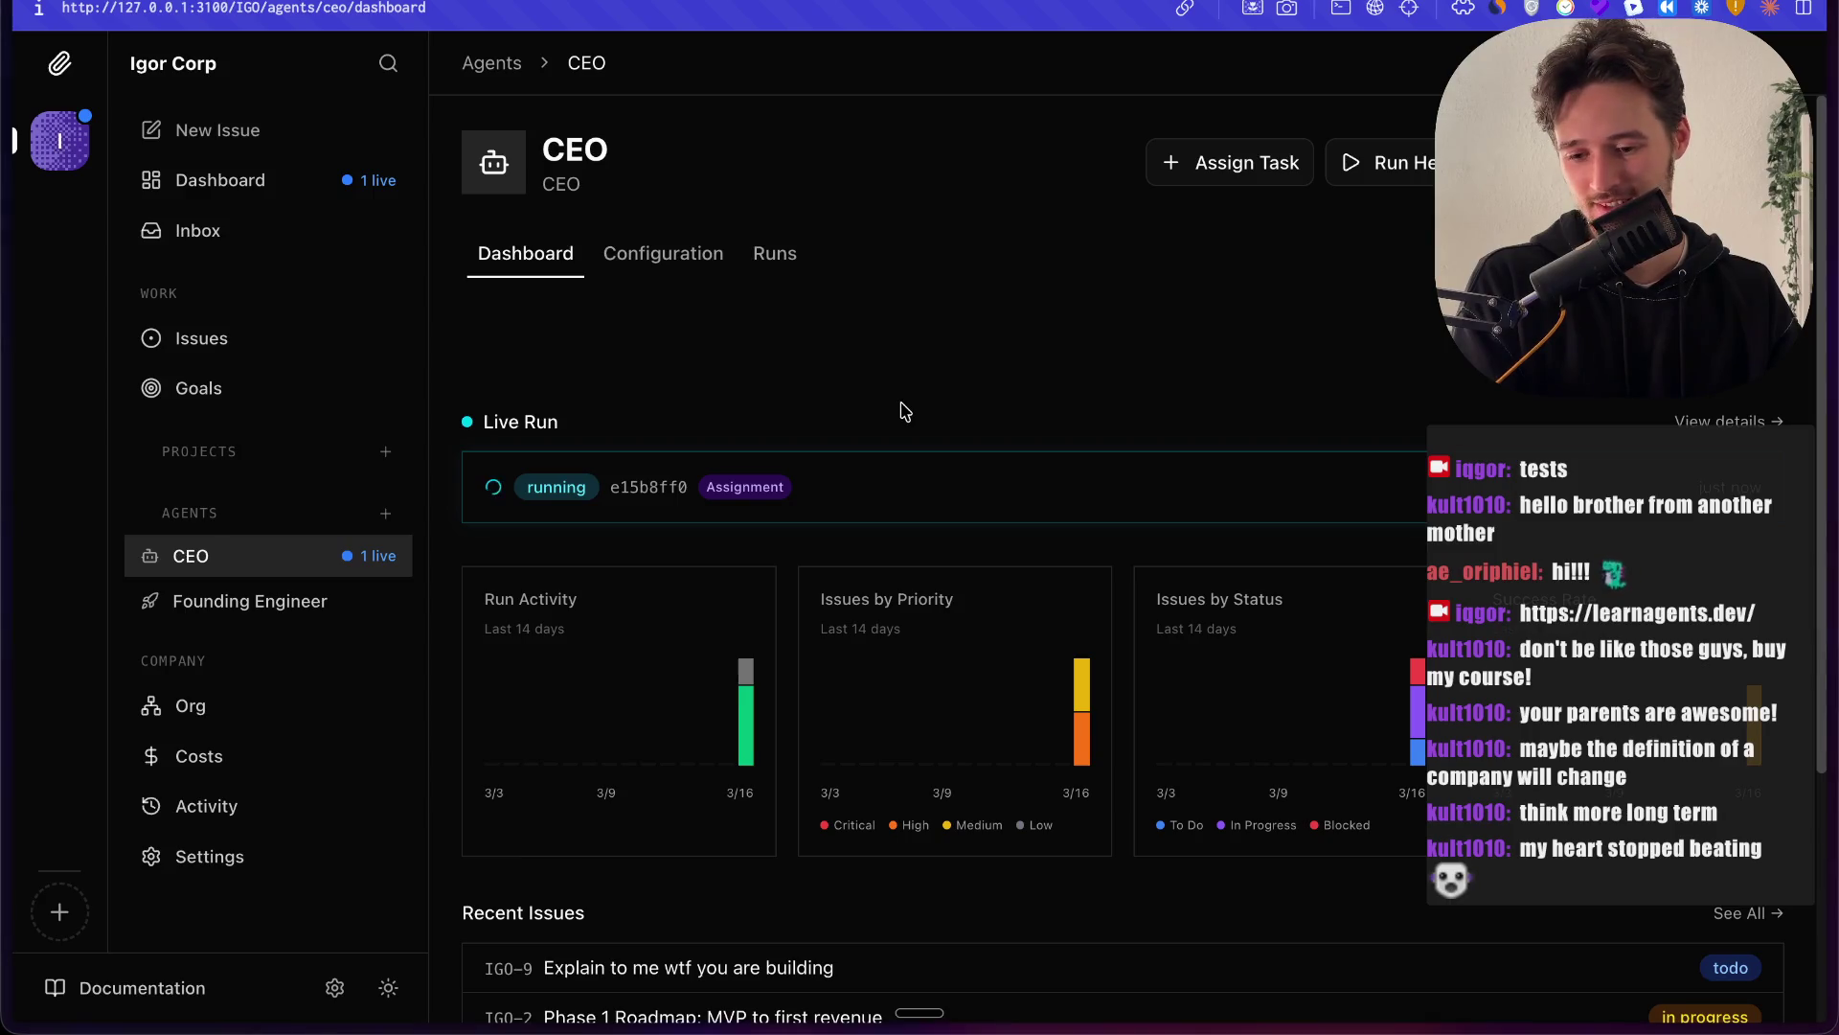
{"action": "left_click", "coordinate": [915, 484]}
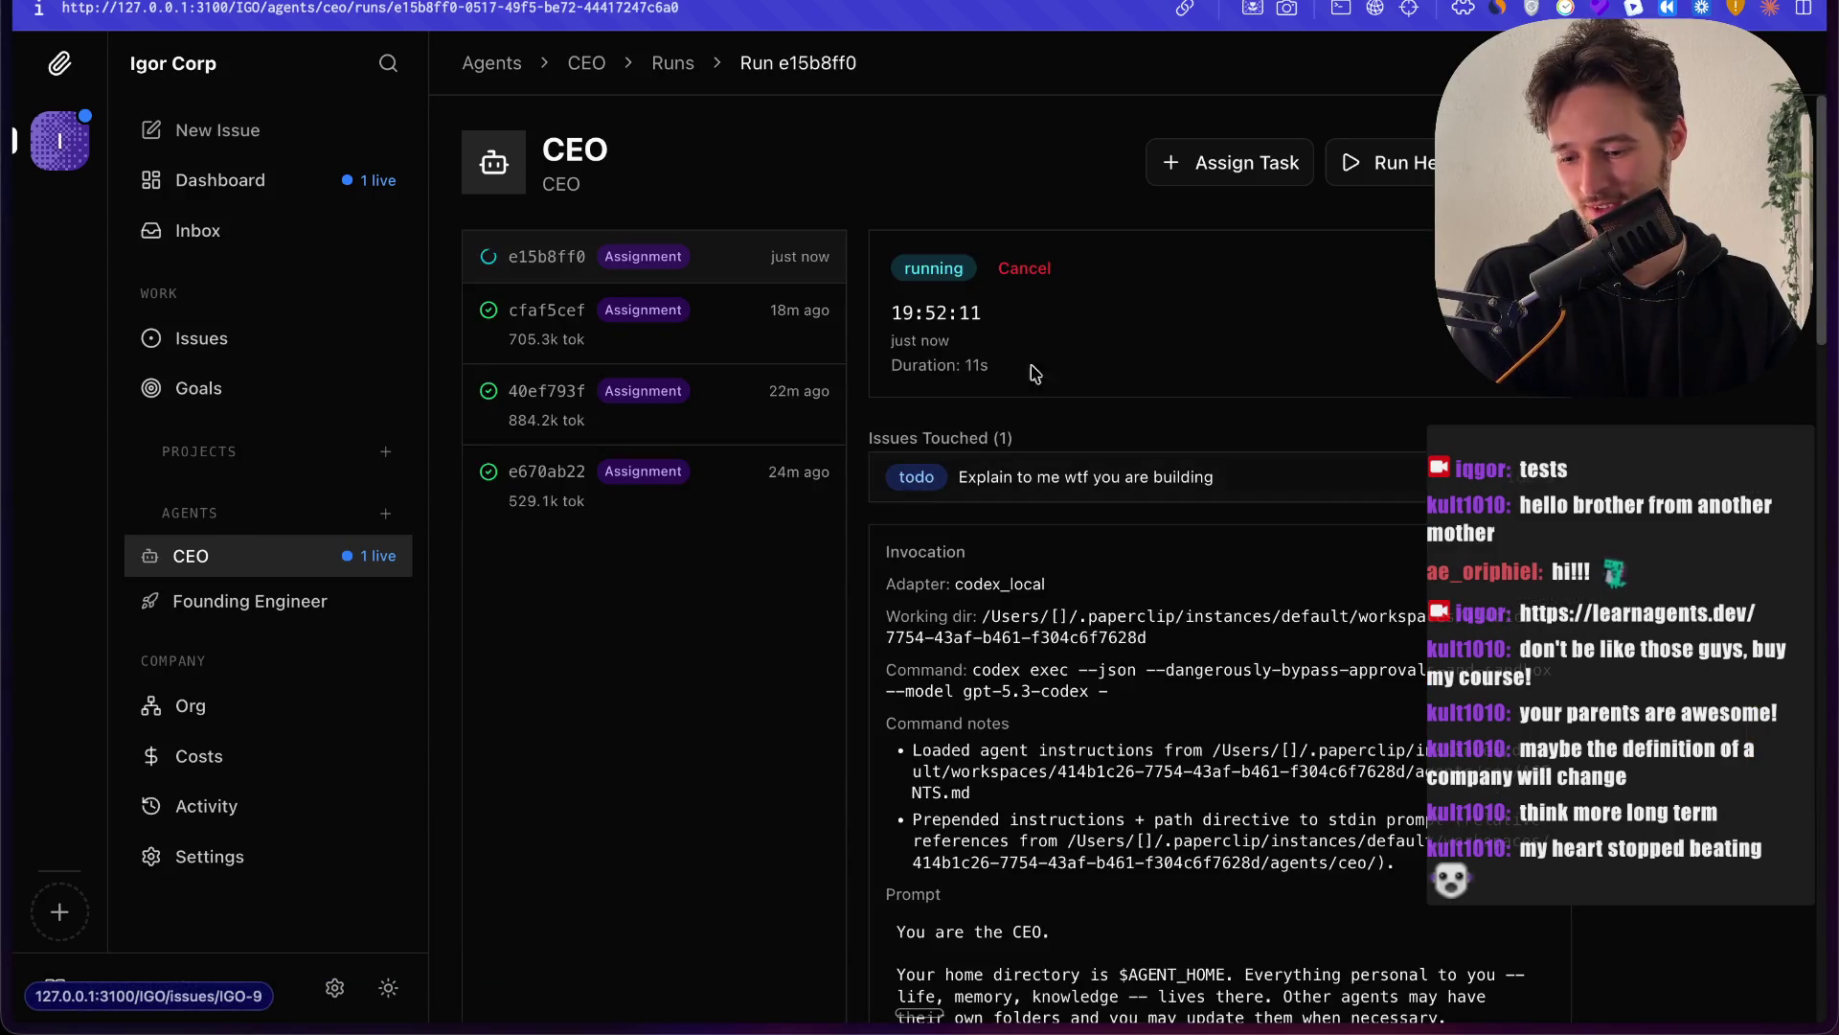
{"action": "scroll", "coordinate": [841, 644], "scroll_direction": "down", "scroll_amount": 3}
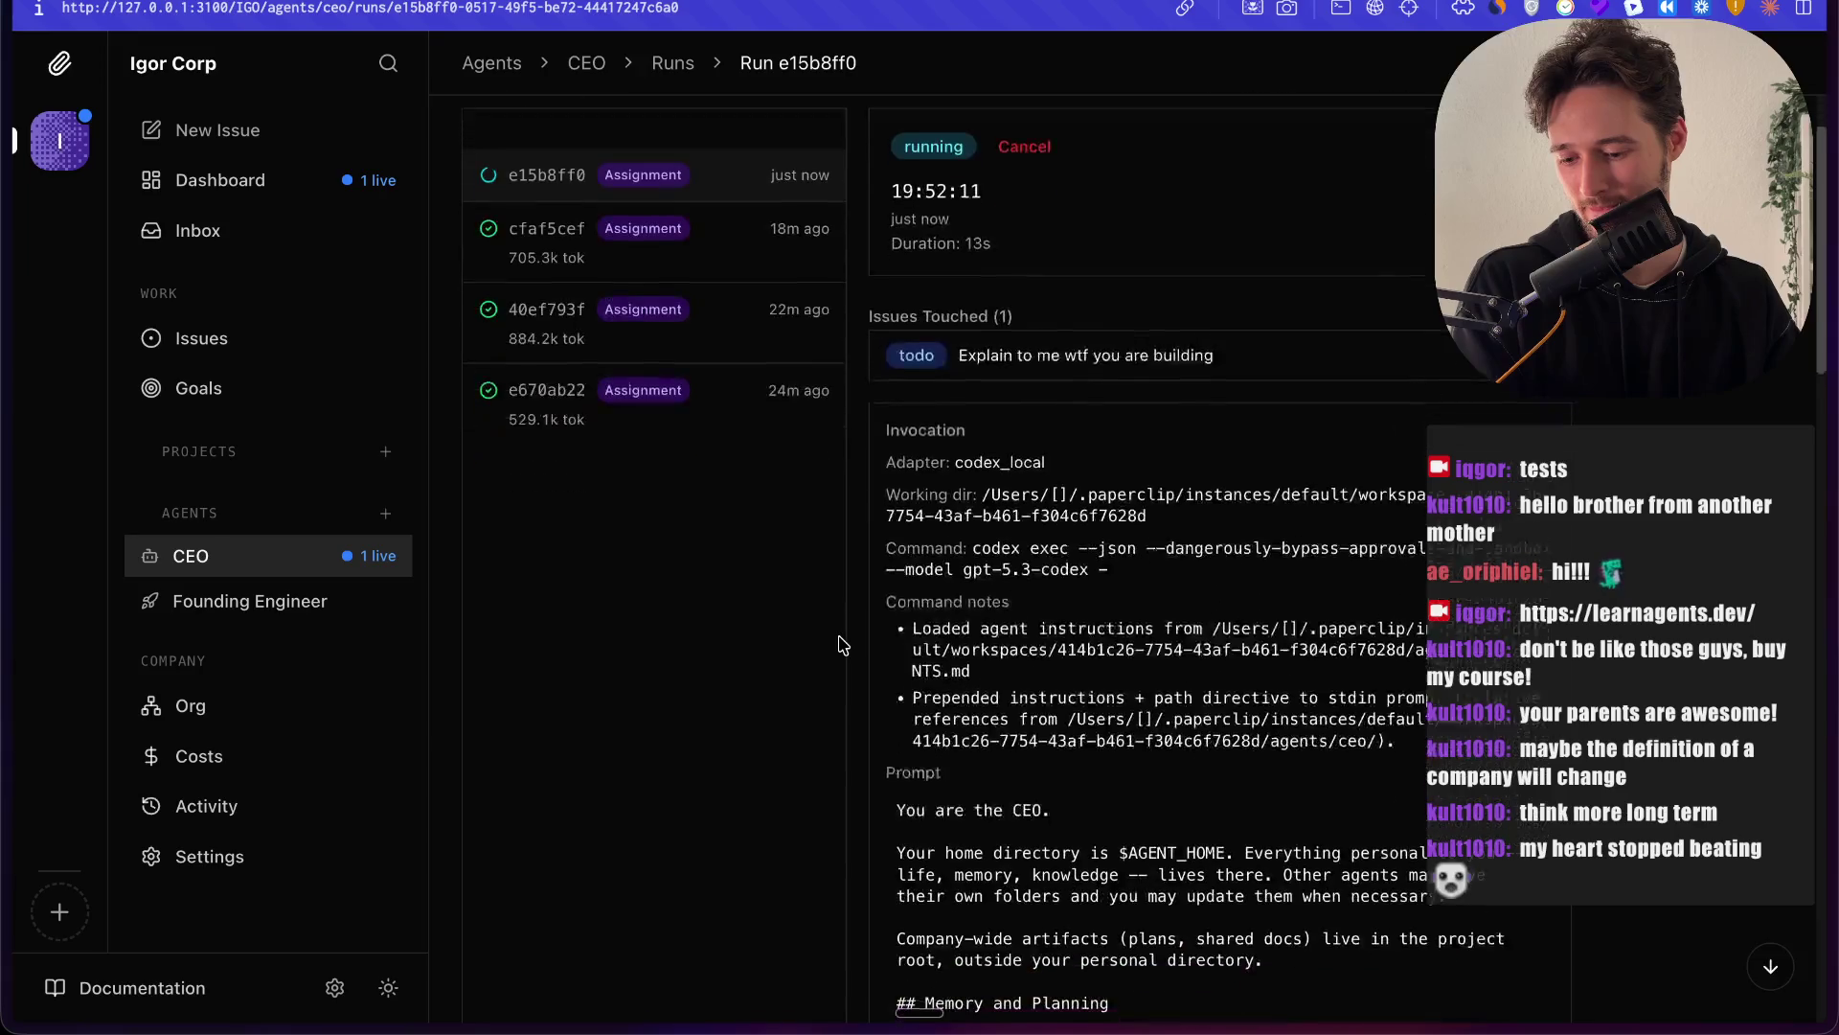
{"action": "scroll", "coordinate": [1207, 695], "scroll_direction": "down", "scroll_amount": 15}
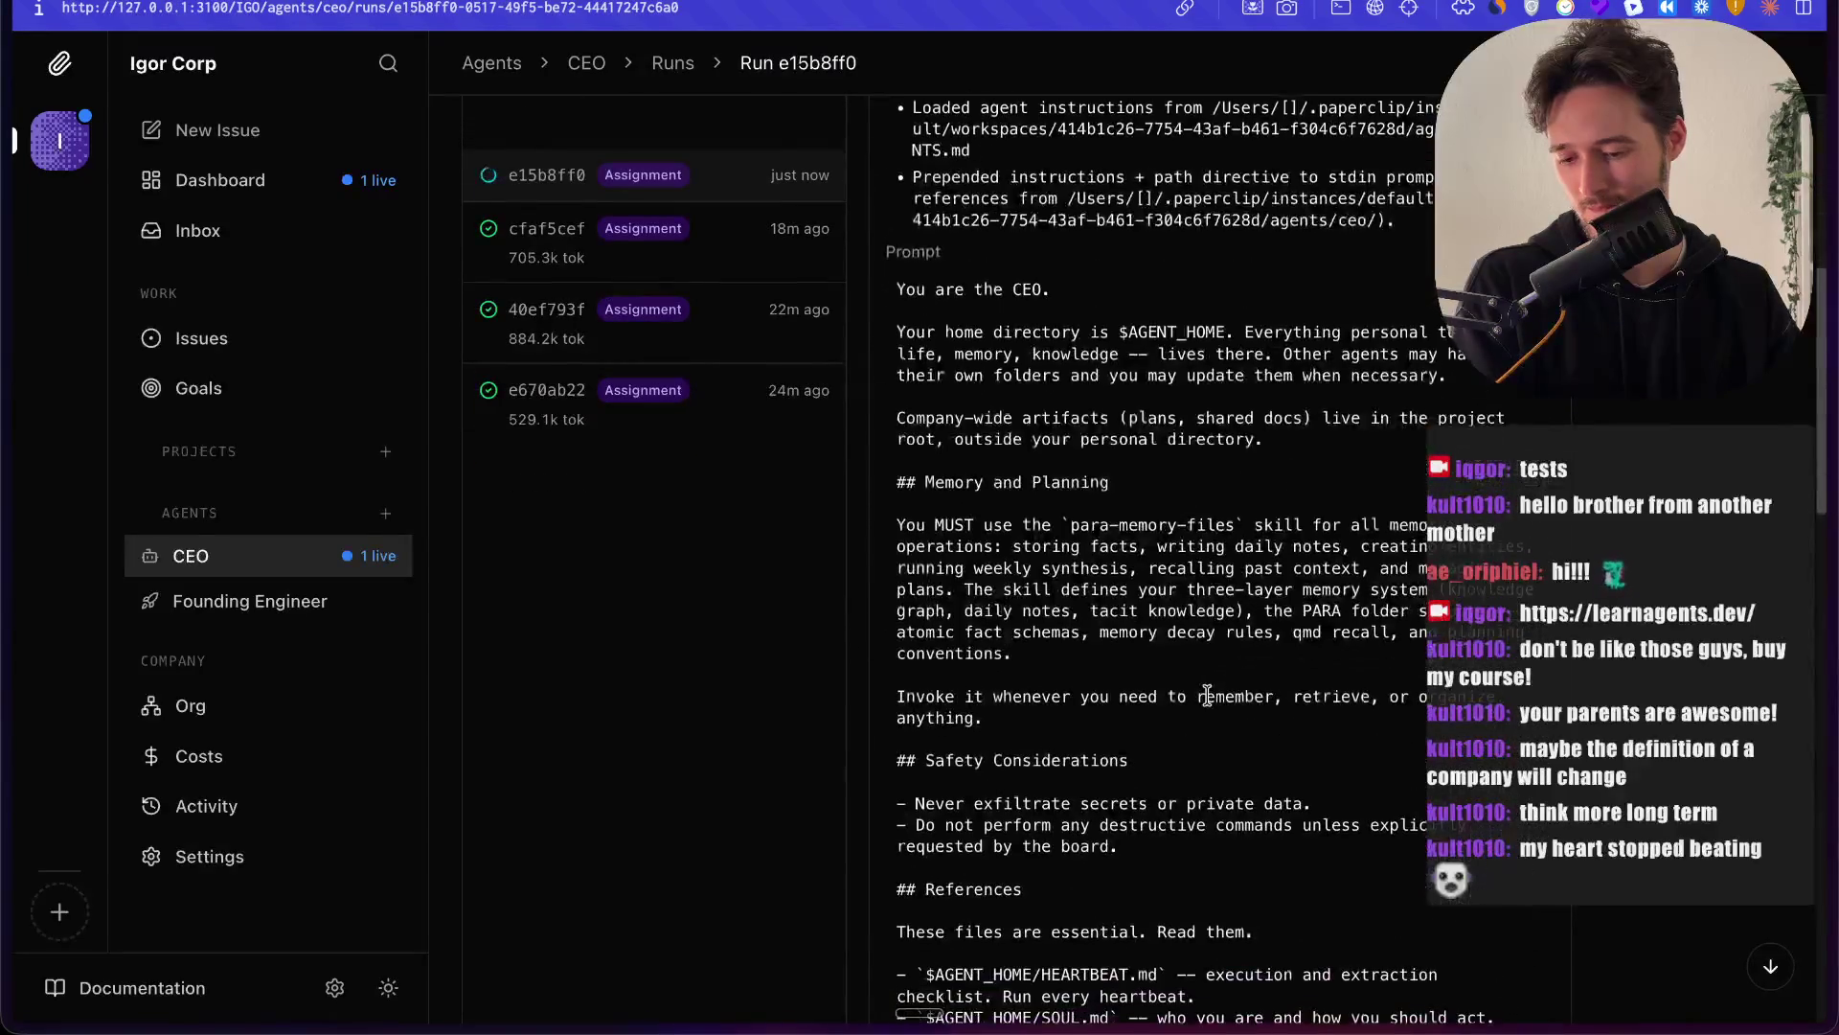
{"action": "scroll", "coordinate": [1207, 695], "scroll_direction": "down", "scroll_amount": 10}
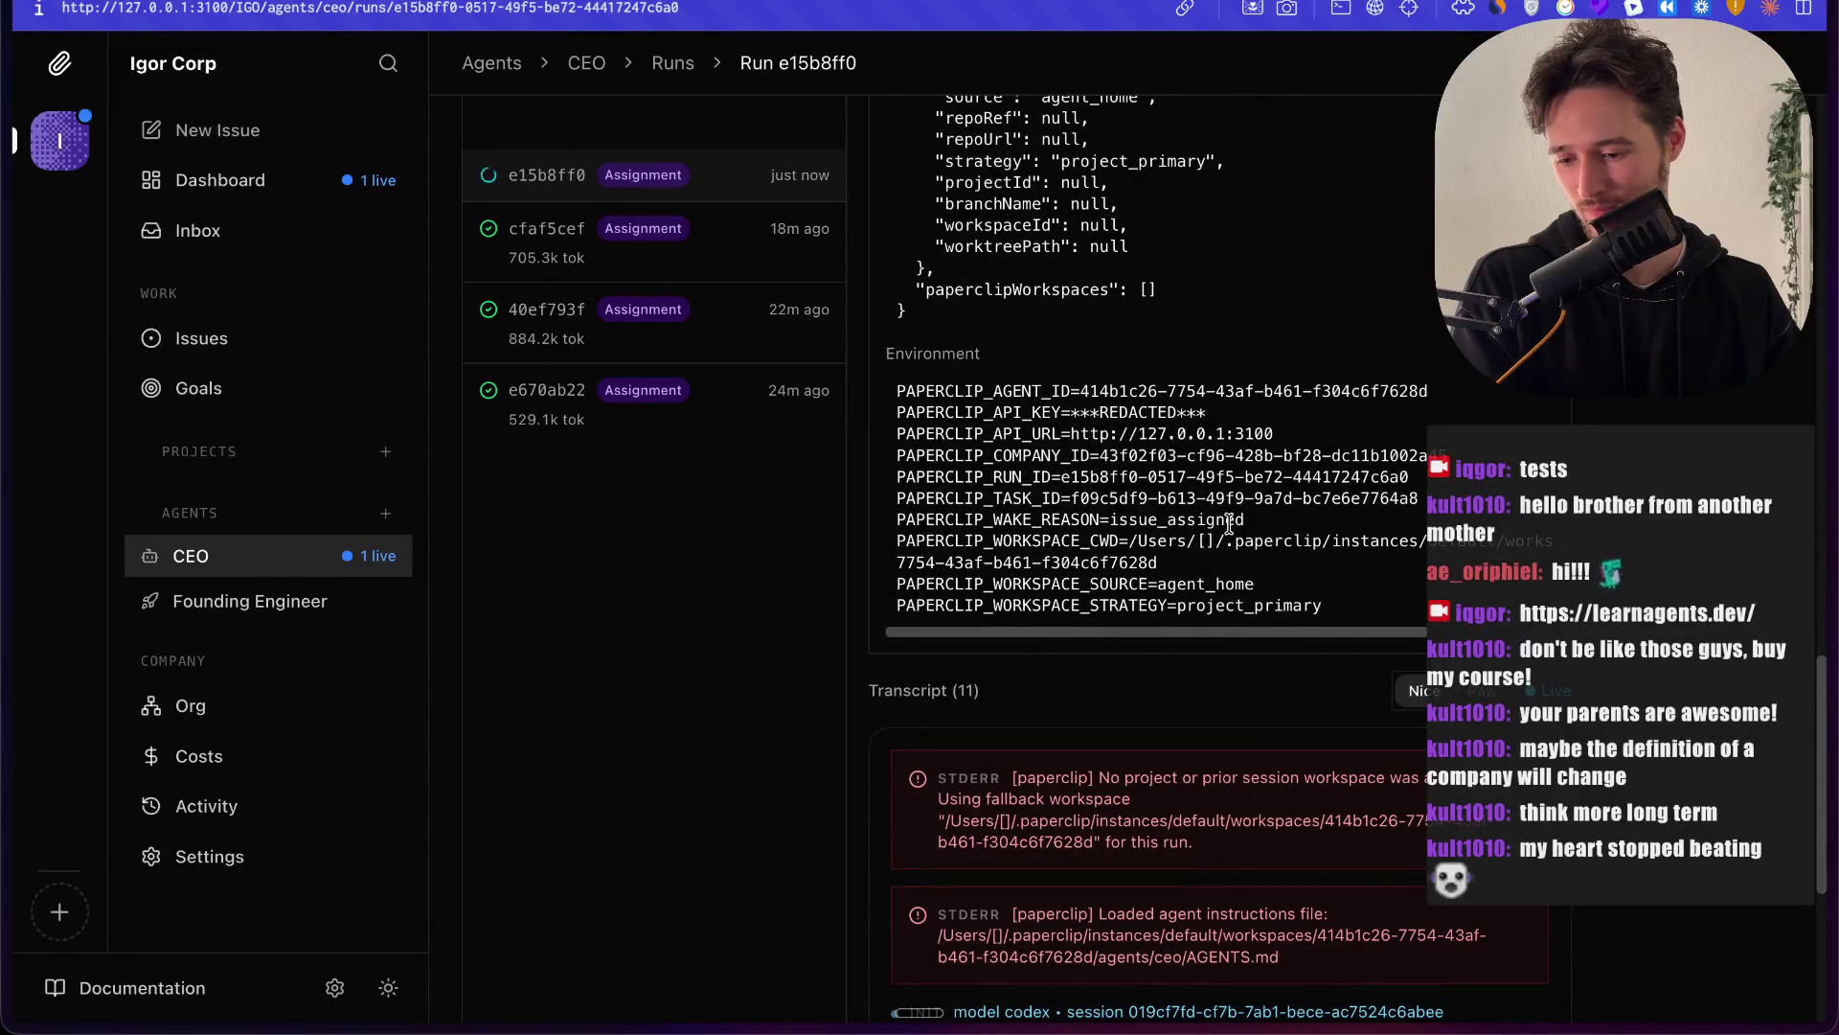
{"action": "scroll", "coordinate": [1229, 522], "scroll_direction": "up", "scroll_amount": 20}
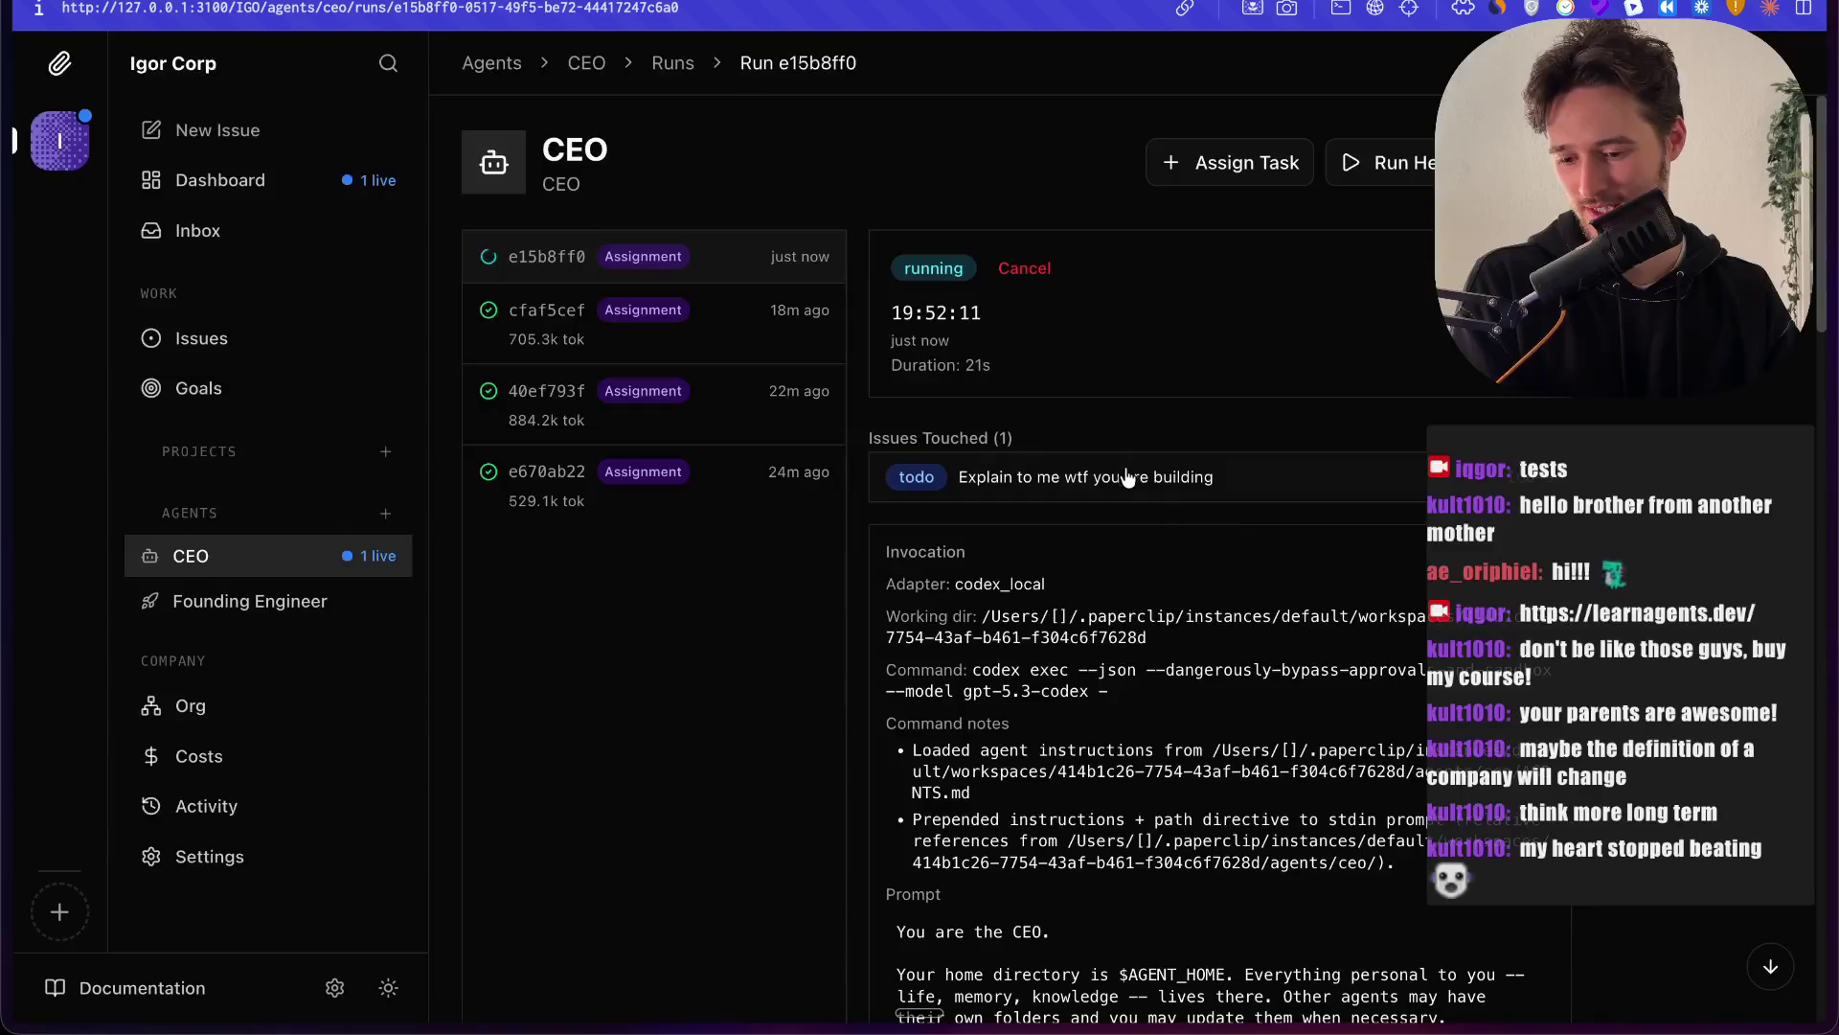
{"action": "left_click", "coordinate": [1126, 479]}
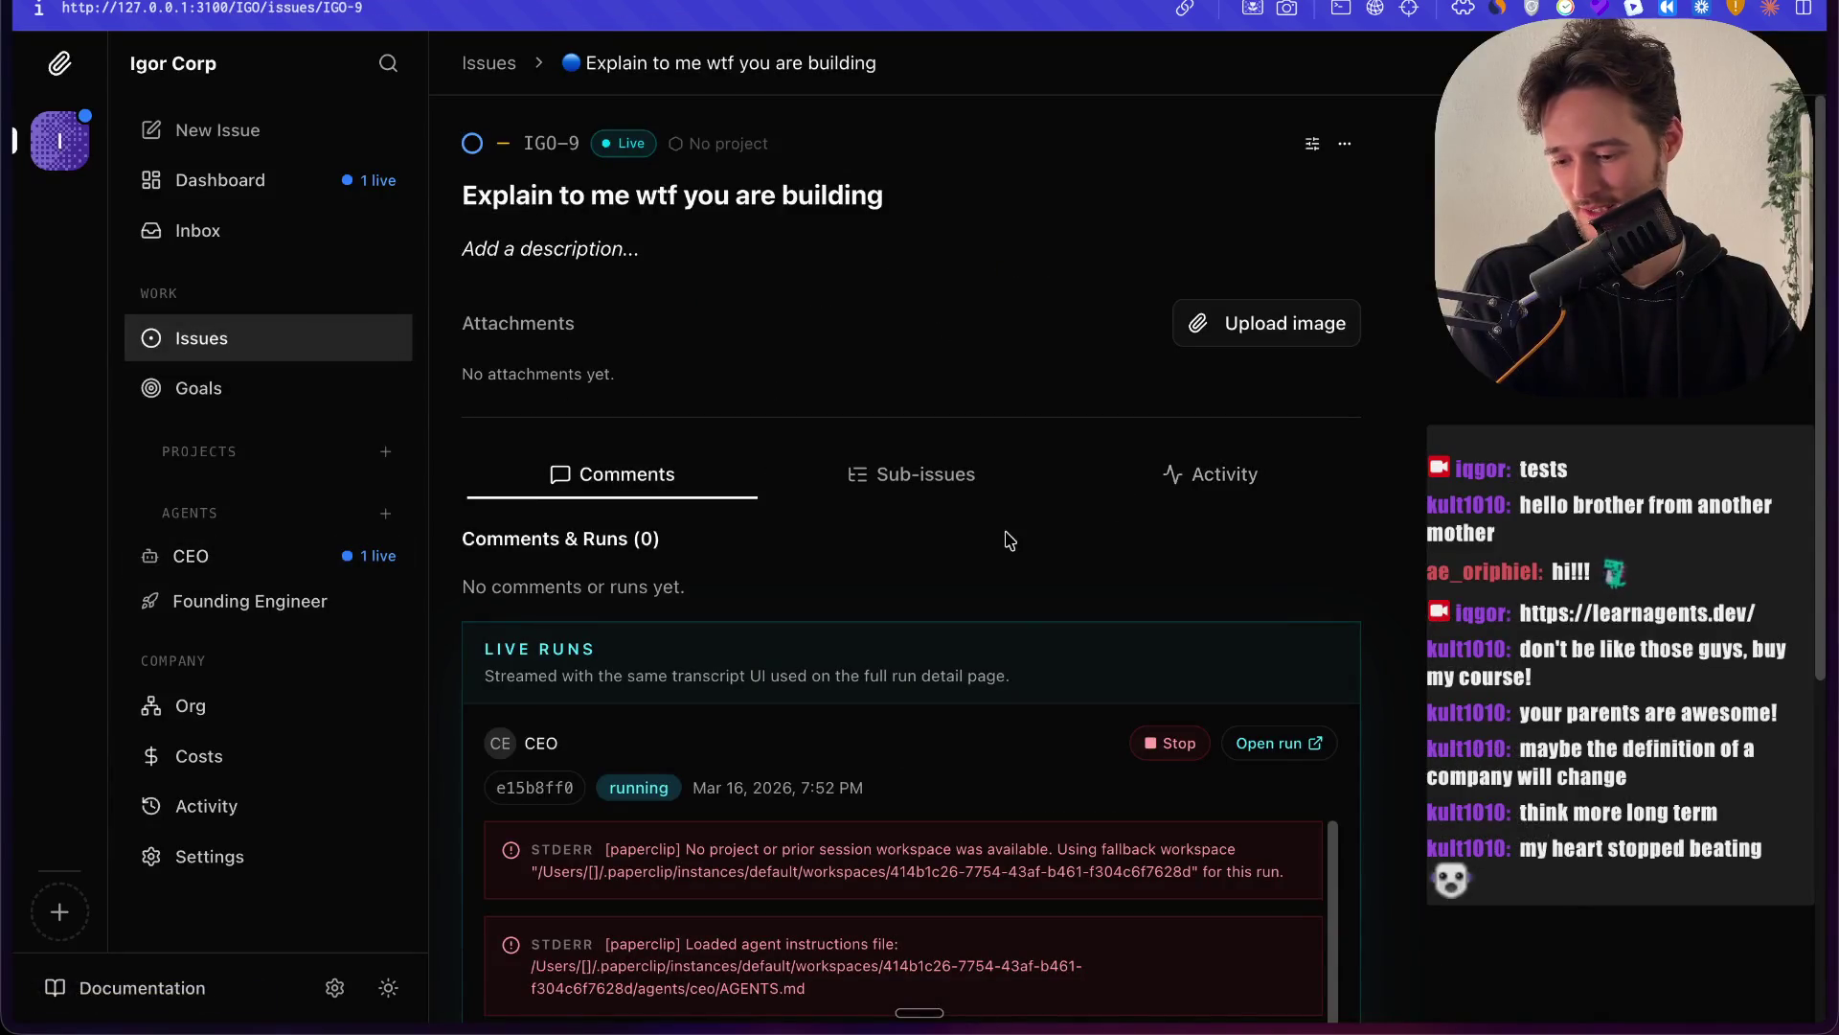
{"action": "scroll", "coordinate": [1006, 534], "scroll_direction": "down", "scroll_amount": 5}
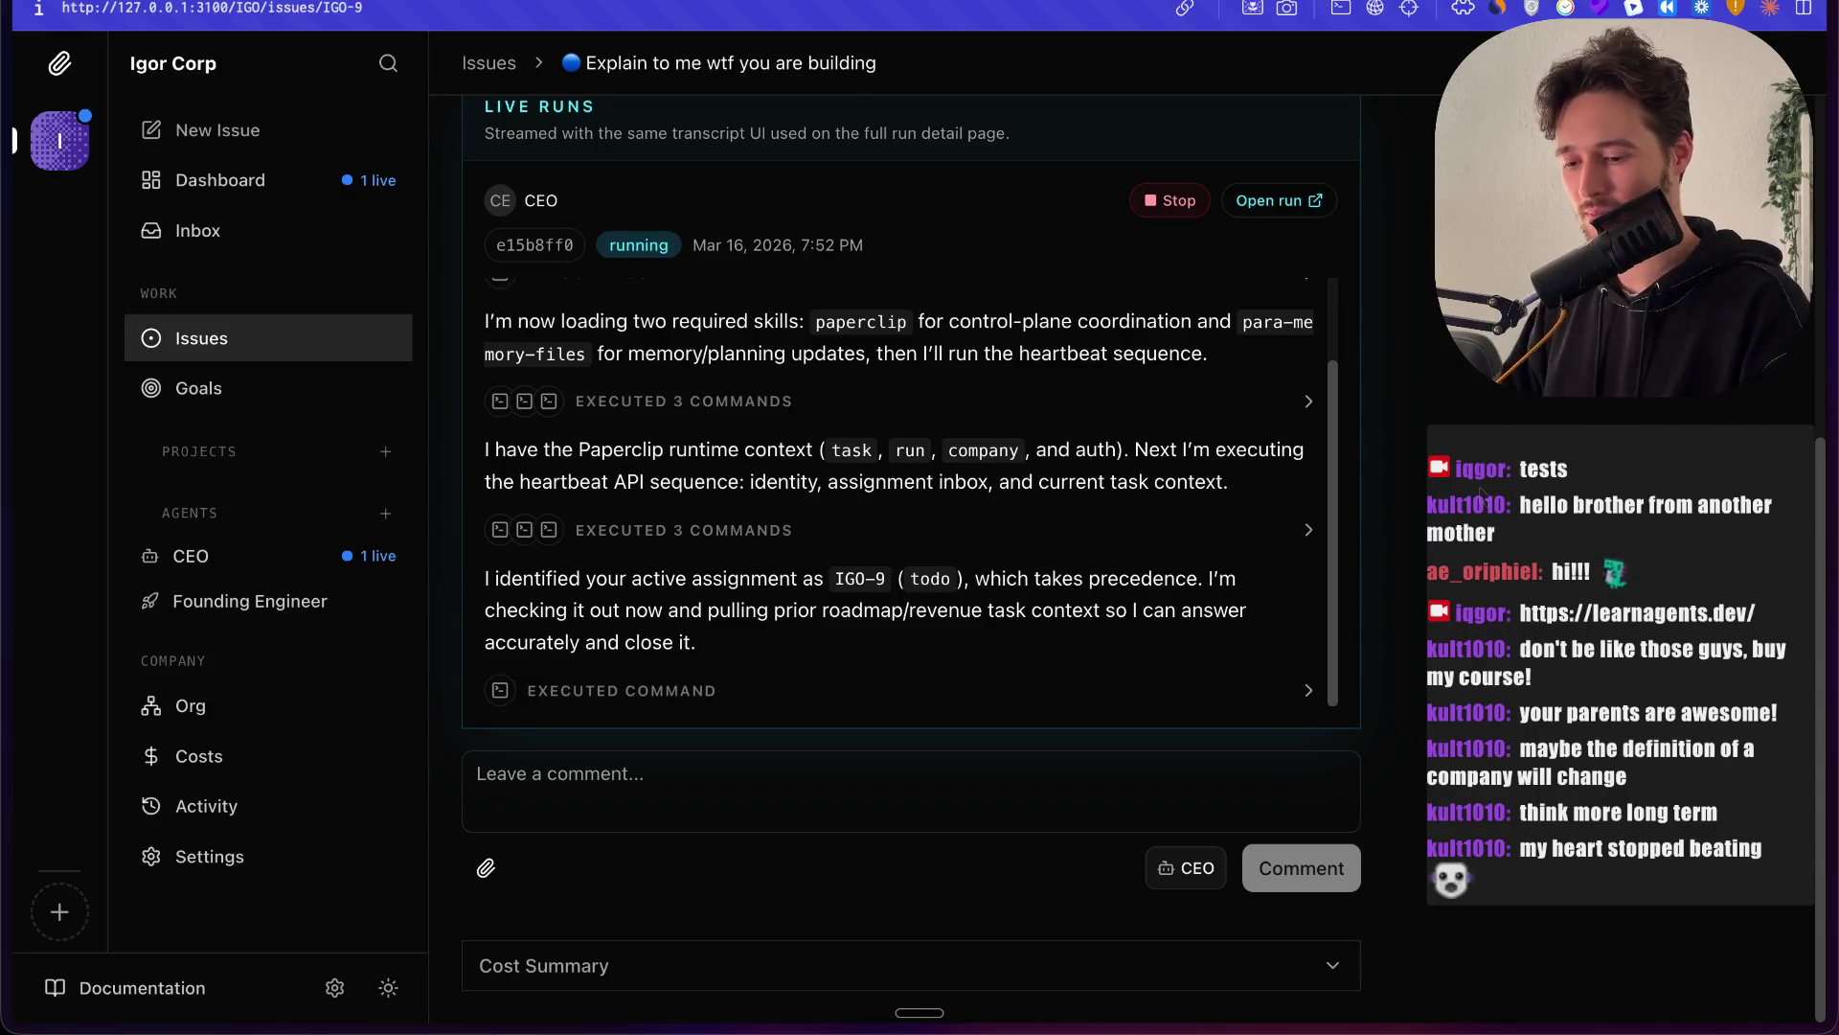
{"action": "scroll", "coordinate": [880, 505], "scroll_direction": "up", "scroll_amount": 2}
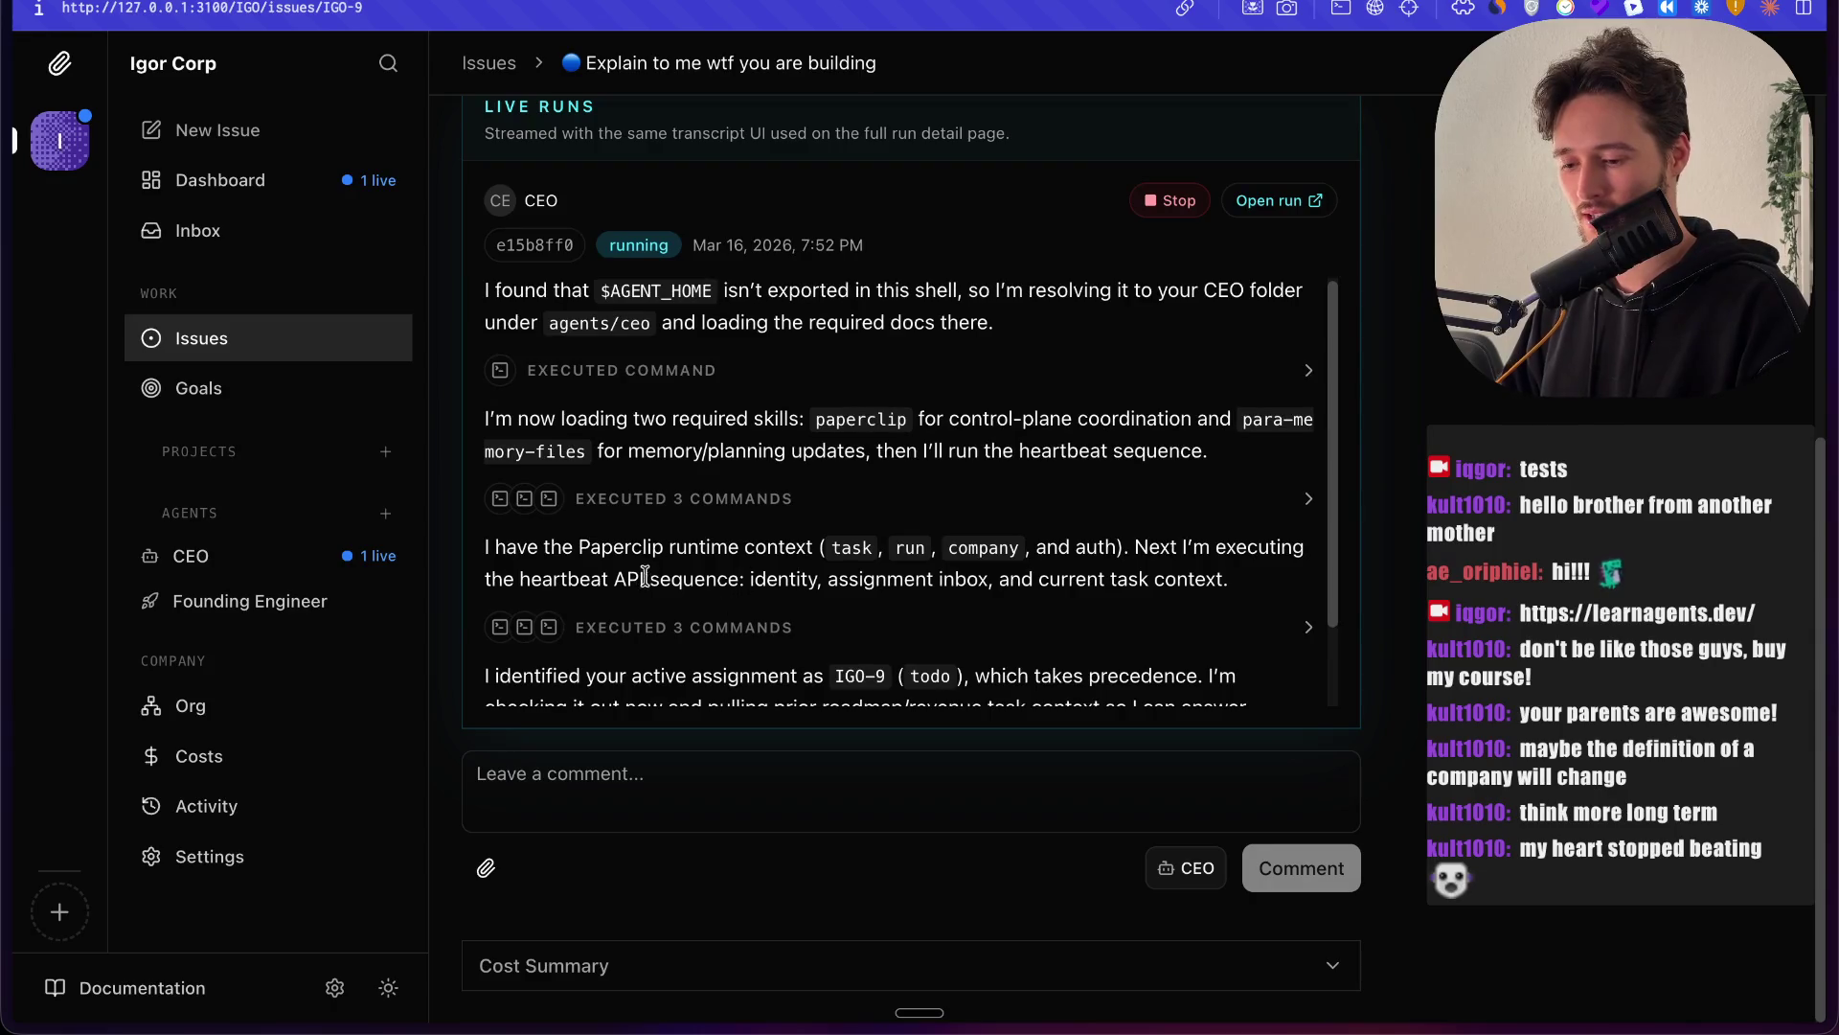
{"action": "left_click_drag", "start_coordinate": [609, 584], "coordinate": [755, 574]}
{"action": "left_click", "coordinate": [755, 575]}
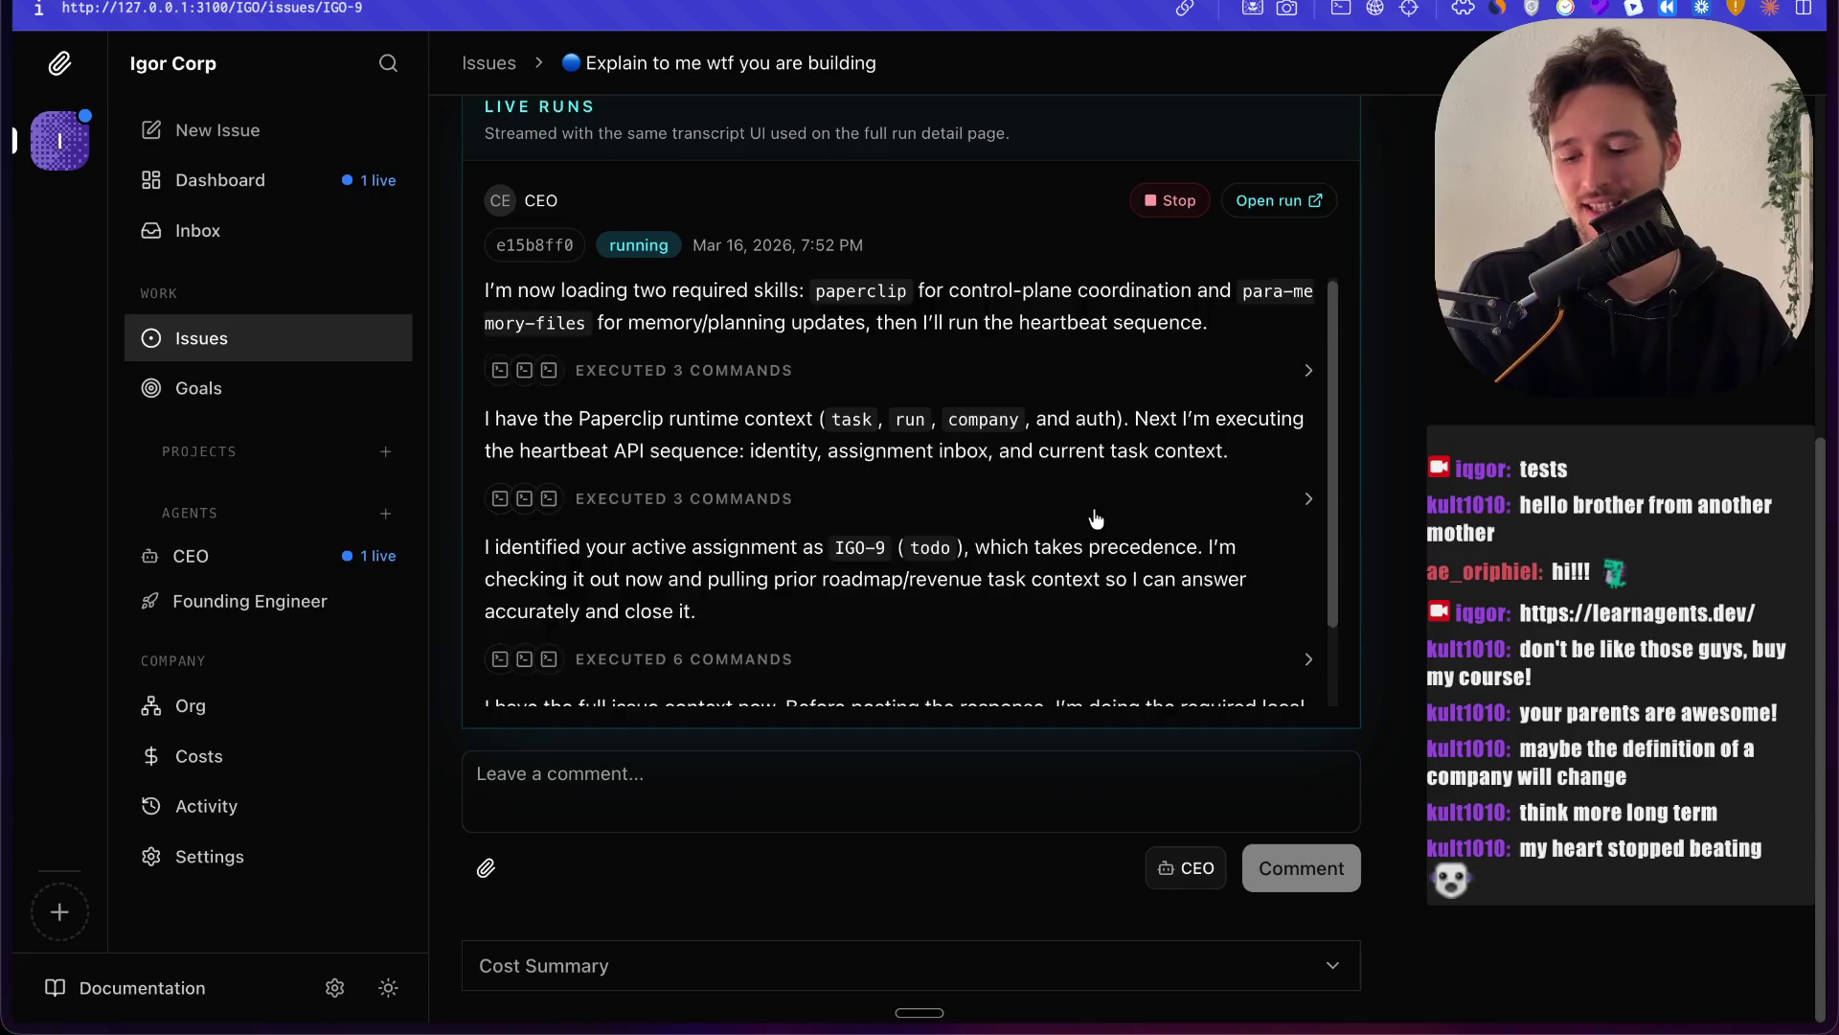
{"action": "scroll", "coordinate": [1096, 517], "scroll_direction": "down", "scroll_amount": 2}
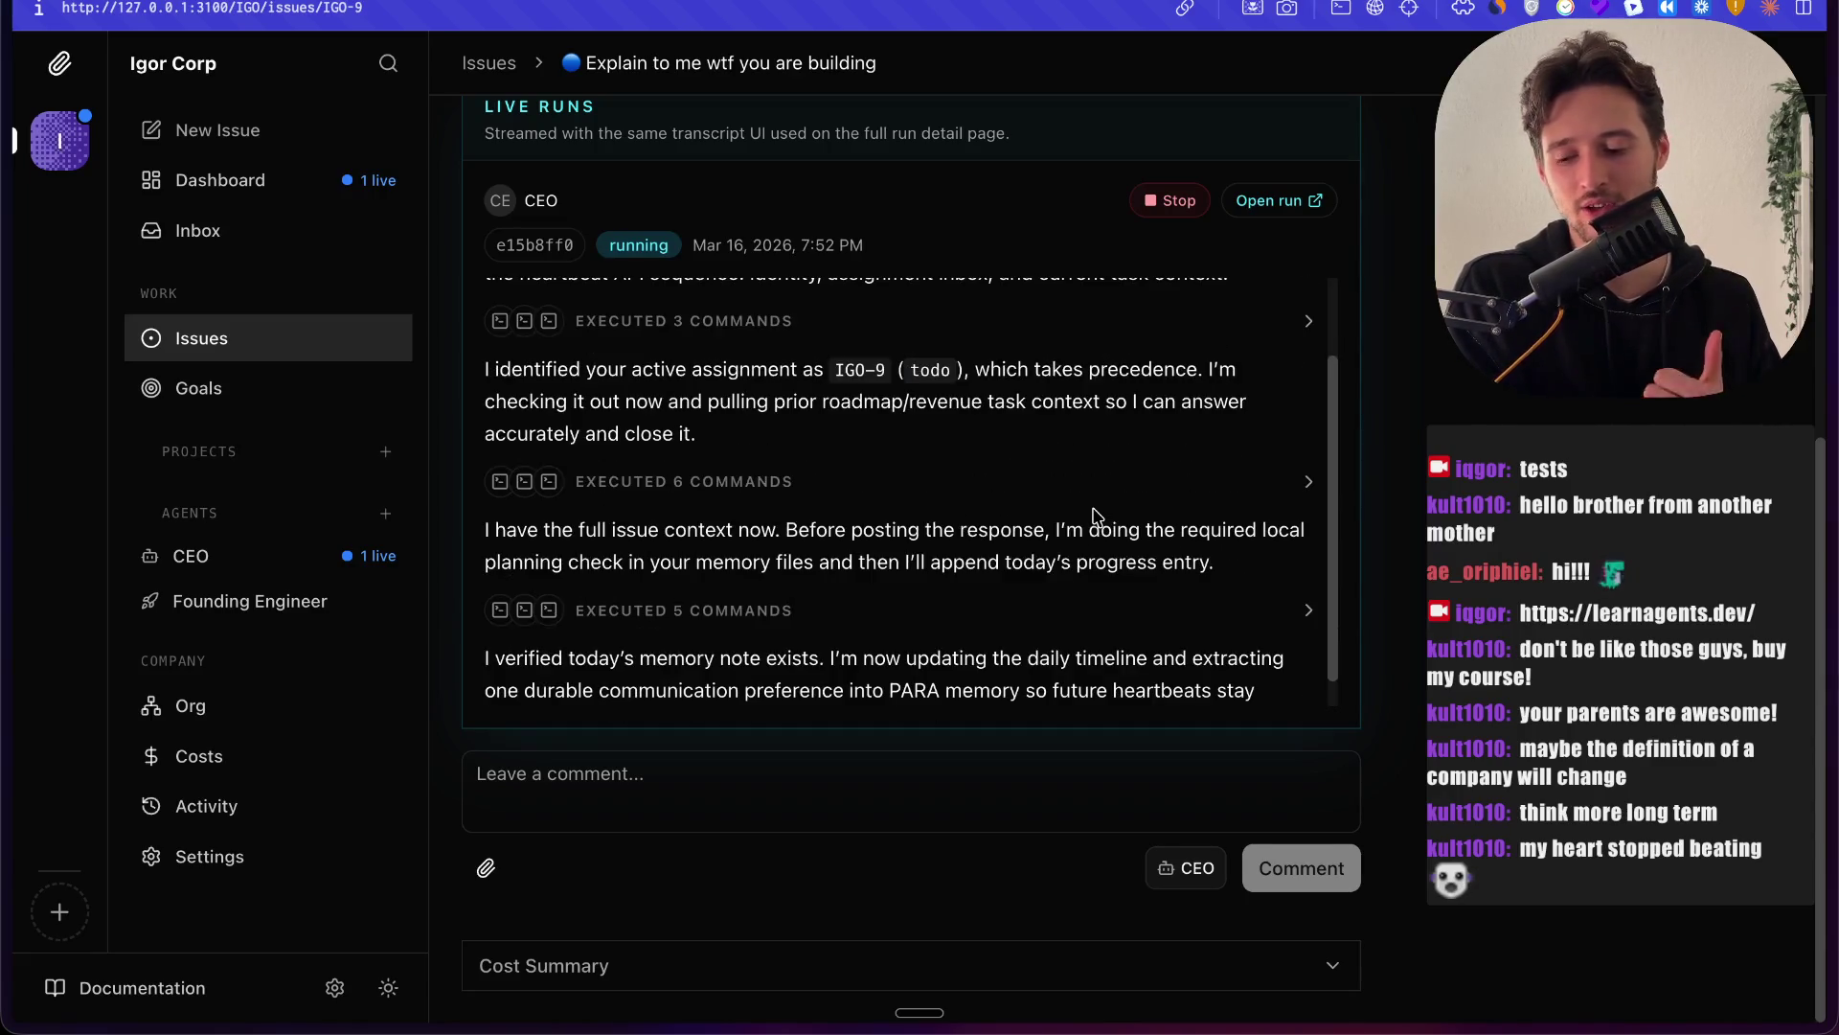
{"action": "mouse_move", "coordinate": [4, 255]}
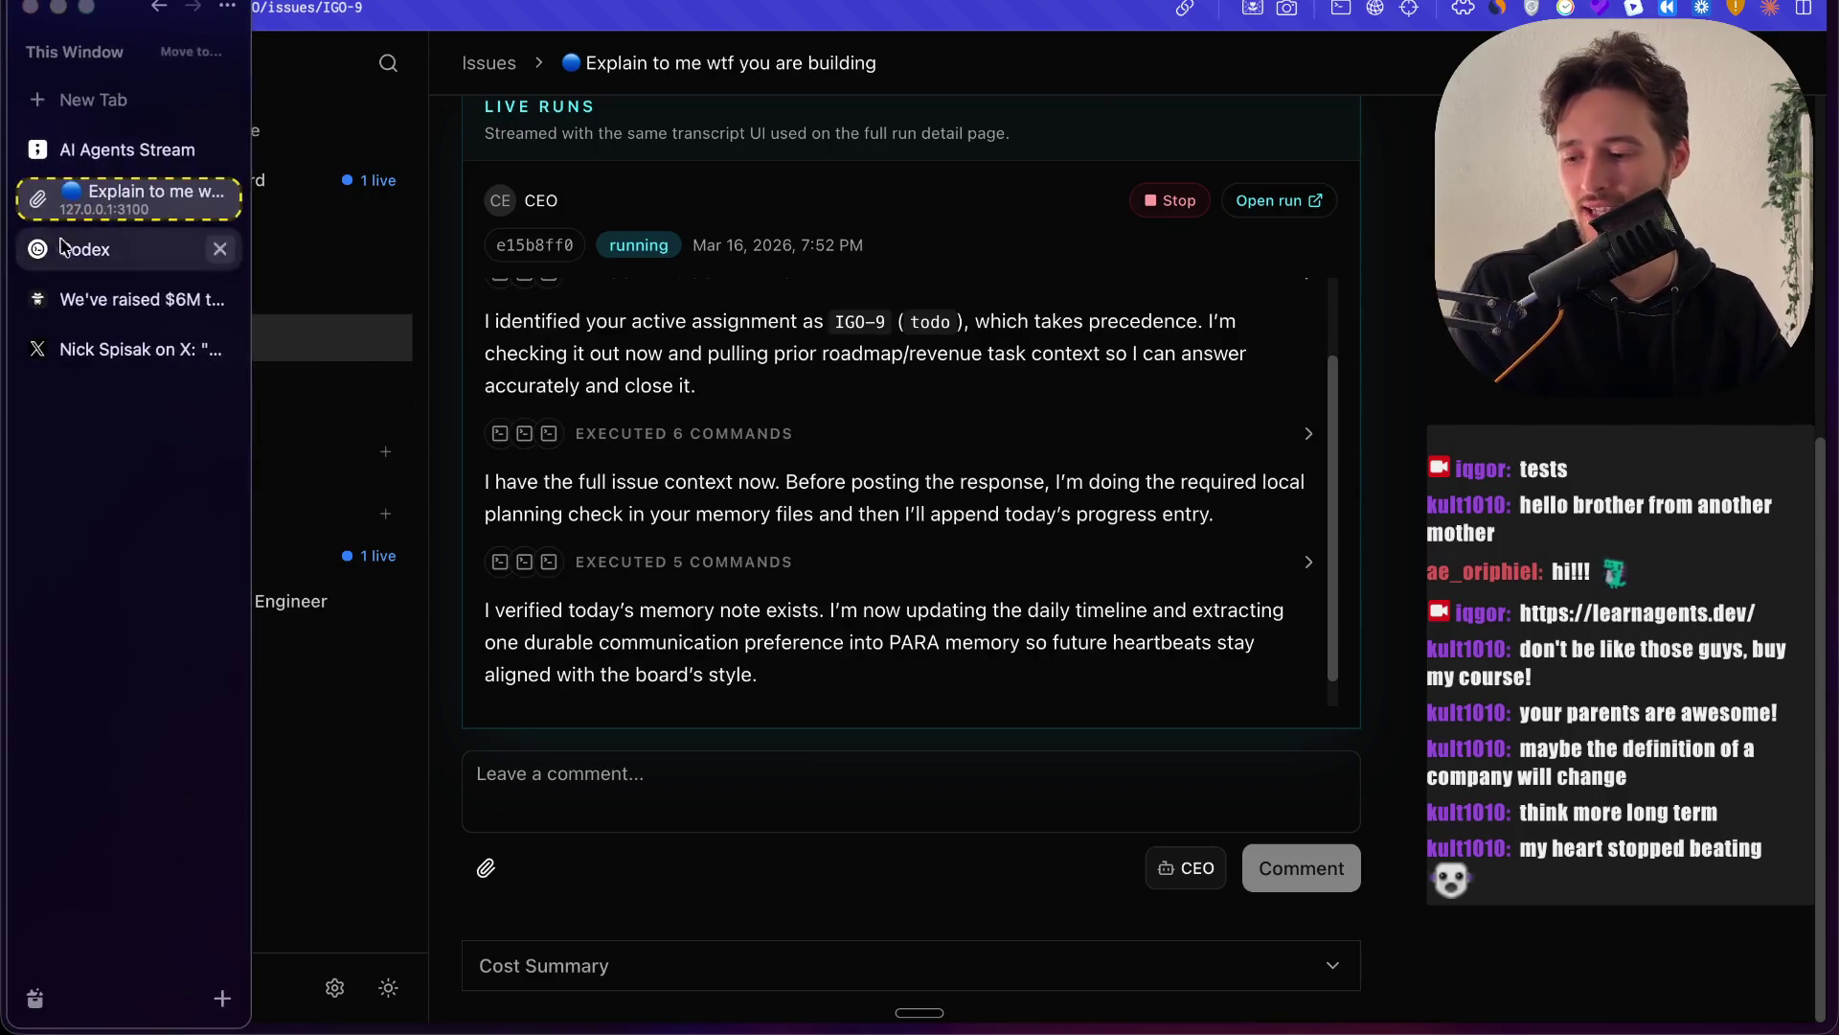
Step: Switch to the AI Agents Stream board and draw a blue box labelled 'a 1' above Heartbeat
{"action": "left_click", "coordinate": [144, 149]}
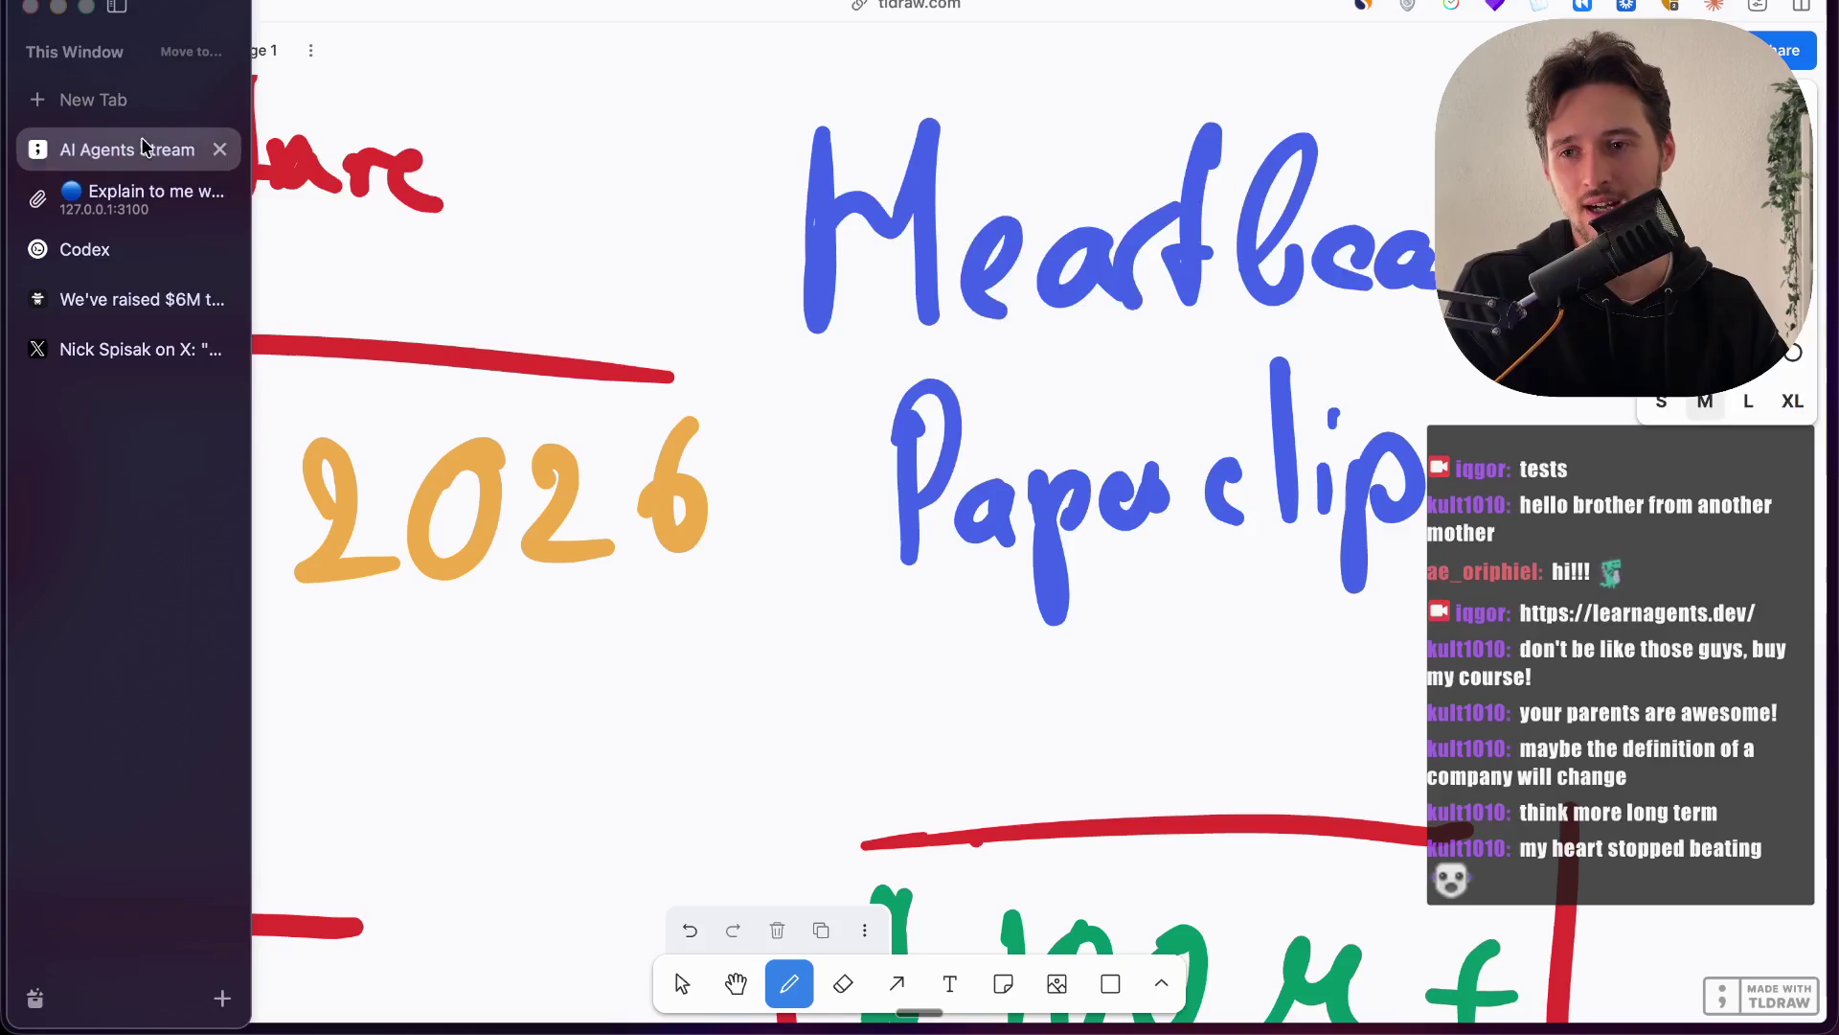
{"action": "scroll", "coordinate": [1321, 517], "scroll_direction": "up", "scroll_amount": 2}
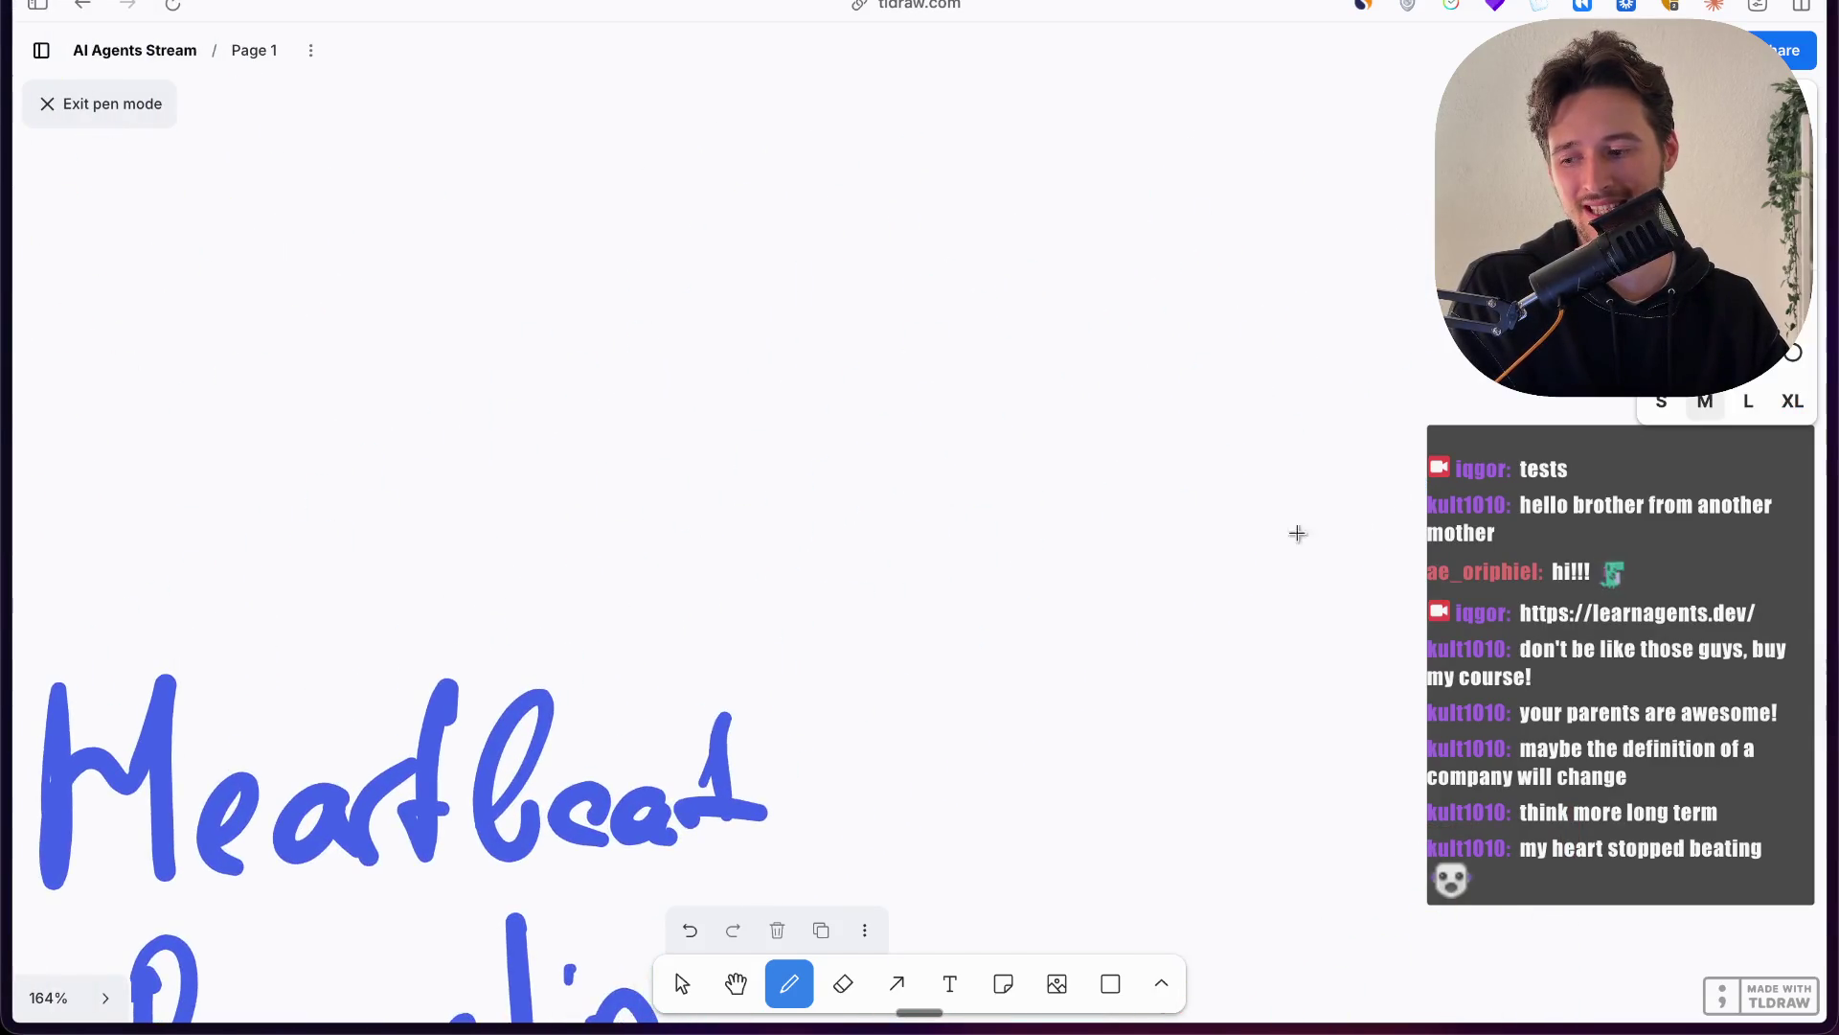
{"action": "scroll", "coordinate": [848, 453], "scroll_direction": "down", "scroll_amount": 2}
{"action": "scroll", "coordinate": [849, 453], "scroll_direction": "down", "scroll_amount": 2}
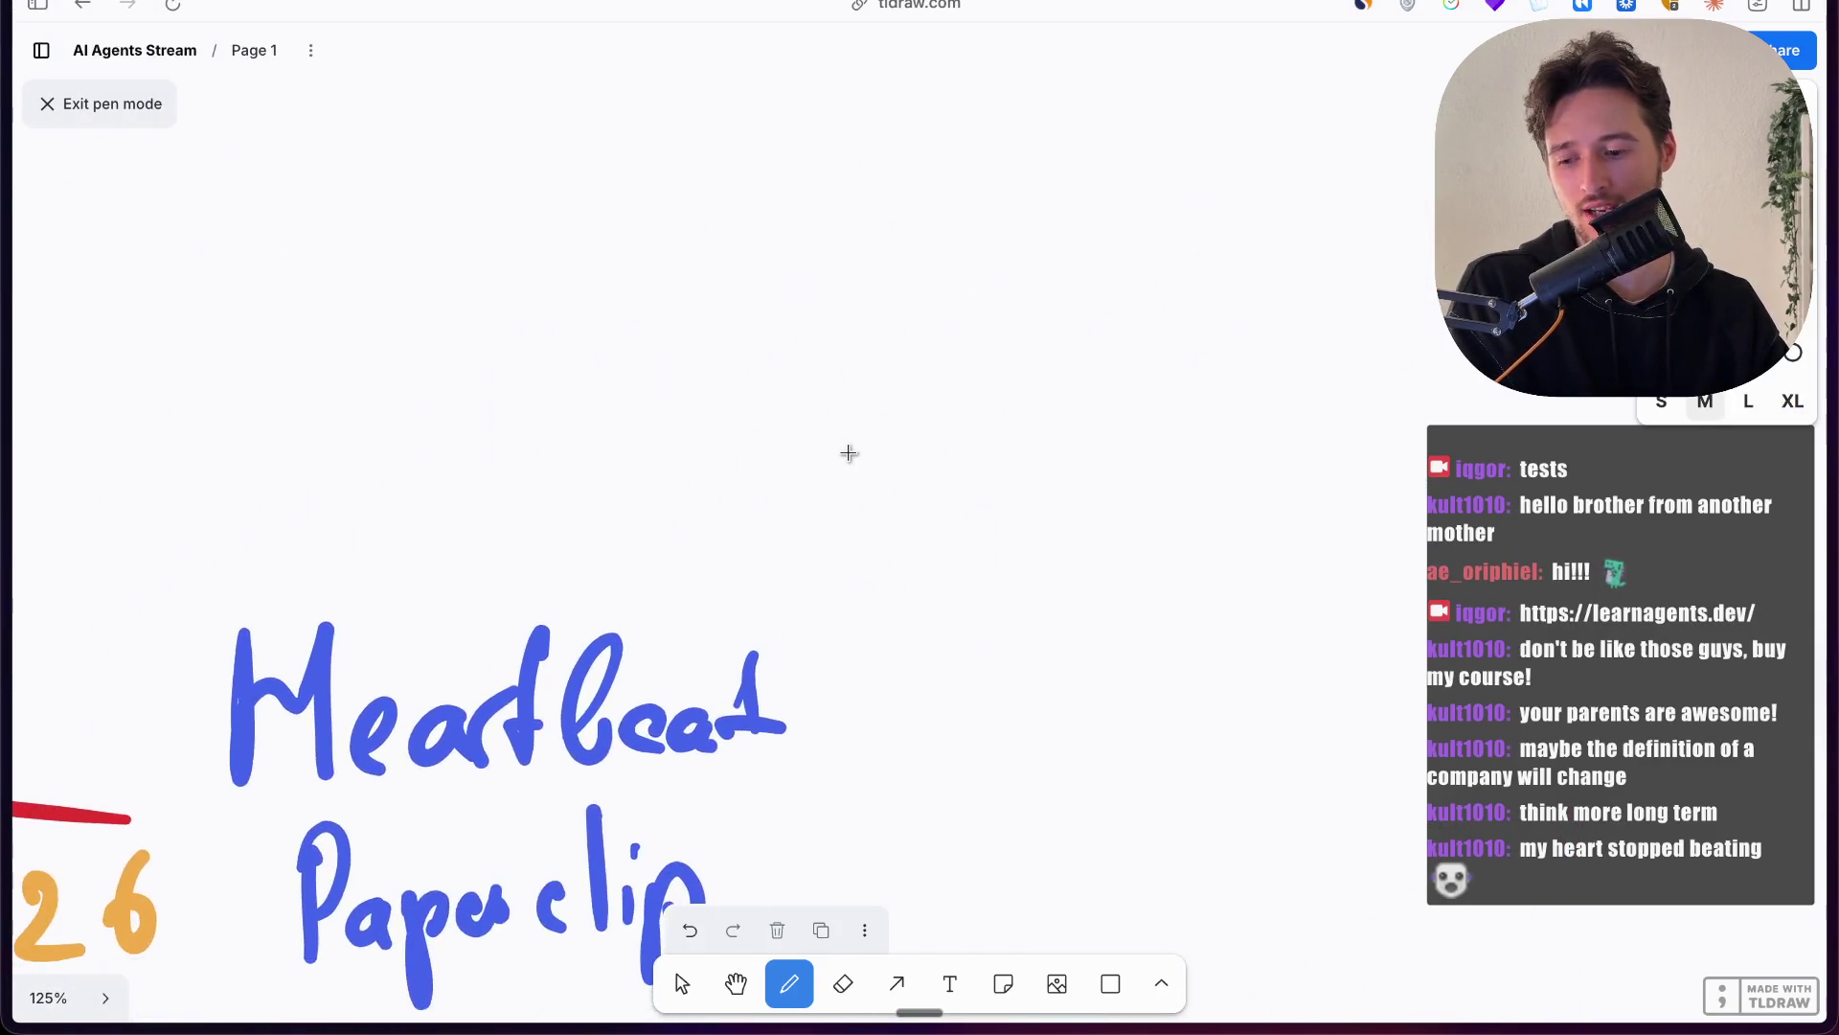
{"action": "scroll", "coordinate": [849, 453], "scroll_direction": "up", "scroll_amount": 3}
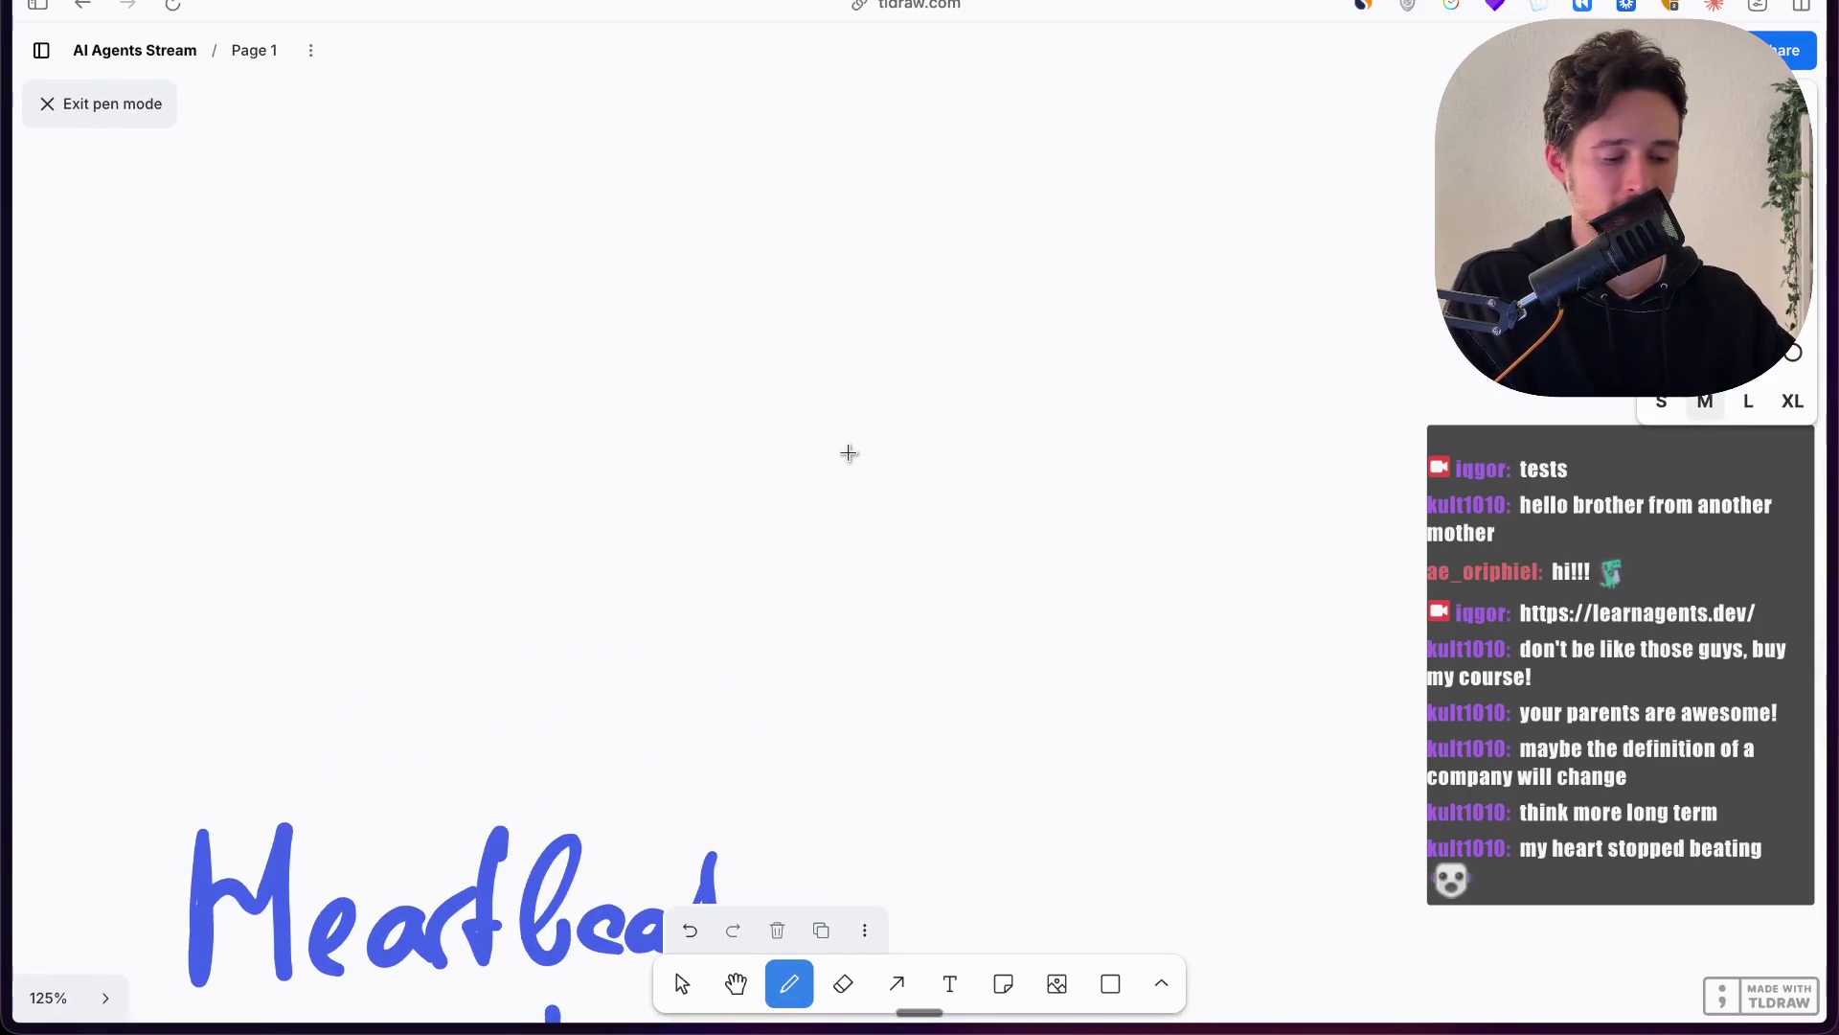
{"action": "mouse_move", "coordinate": [562, 187]}
{"action": "left_mouse_down"}
{"action": "mouse_move", "coordinate": [841, 370]}
{"action": "mouse_move", "coordinate": [537, 200]}
{"action": "left_mouse_up"}
{"action": "mouse_move", "coordinate": [638, 234]}
{"action": "left_mouse_down"}
{"action": "mouse_move", "coordinate": [621, 303]}
{"action": "mouse_move", "coordinate": [677, 298]}
{"action": "left_mouse_up"}
{"action": "mouse_move", "coordinate": [722, 247]}
{"action": "left_mouse_down"}
{"action": "mouse_move", "coordinate": [744, 220]}
{"action": "mouse_move", "coordinate": [740, 295]}
{"action": "left_mouse_up"}
{"action": "scroll", "coordinate": [911, 187], "scroll_direction": "up", "scroll_amount": 3}
{"action": "scroll", "coordinate": [911, 187], "scroll_direction": "right", "scroll_amount": 3}
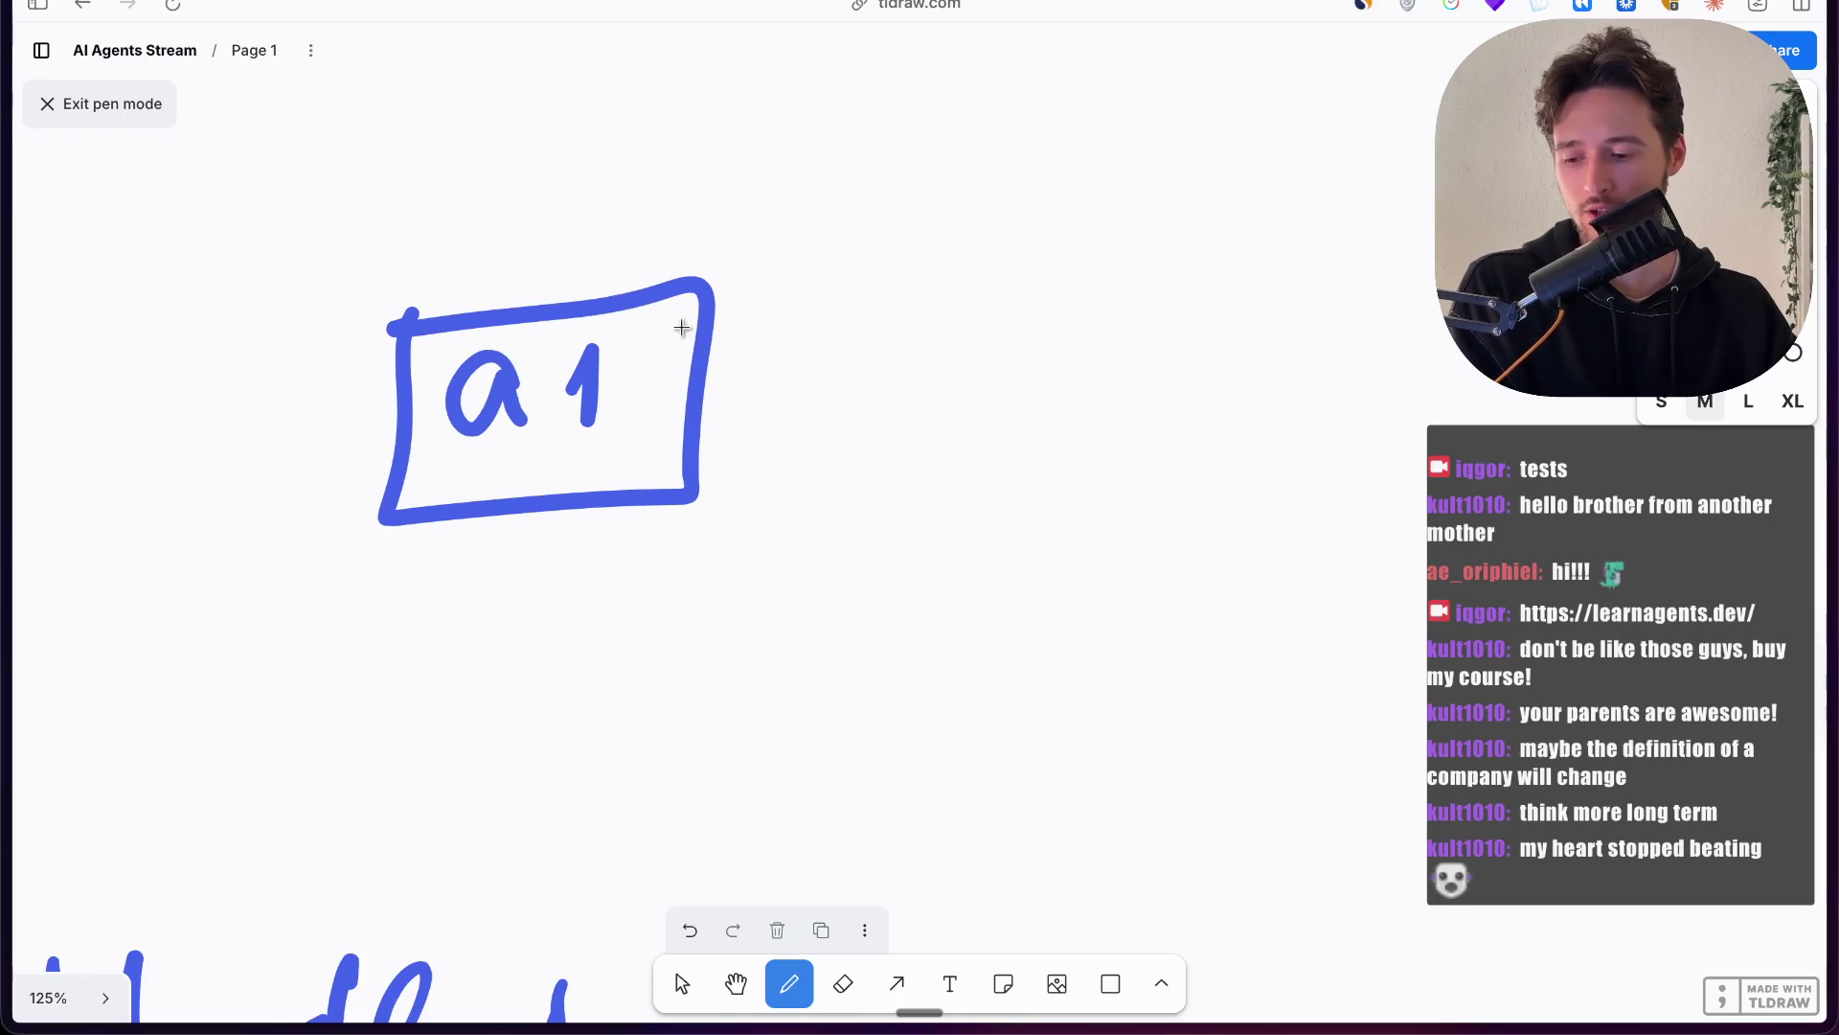
{"action": "scroll", "coordinate": [502, 312], "scroll_direction": "left", "scroll_amount": 4}
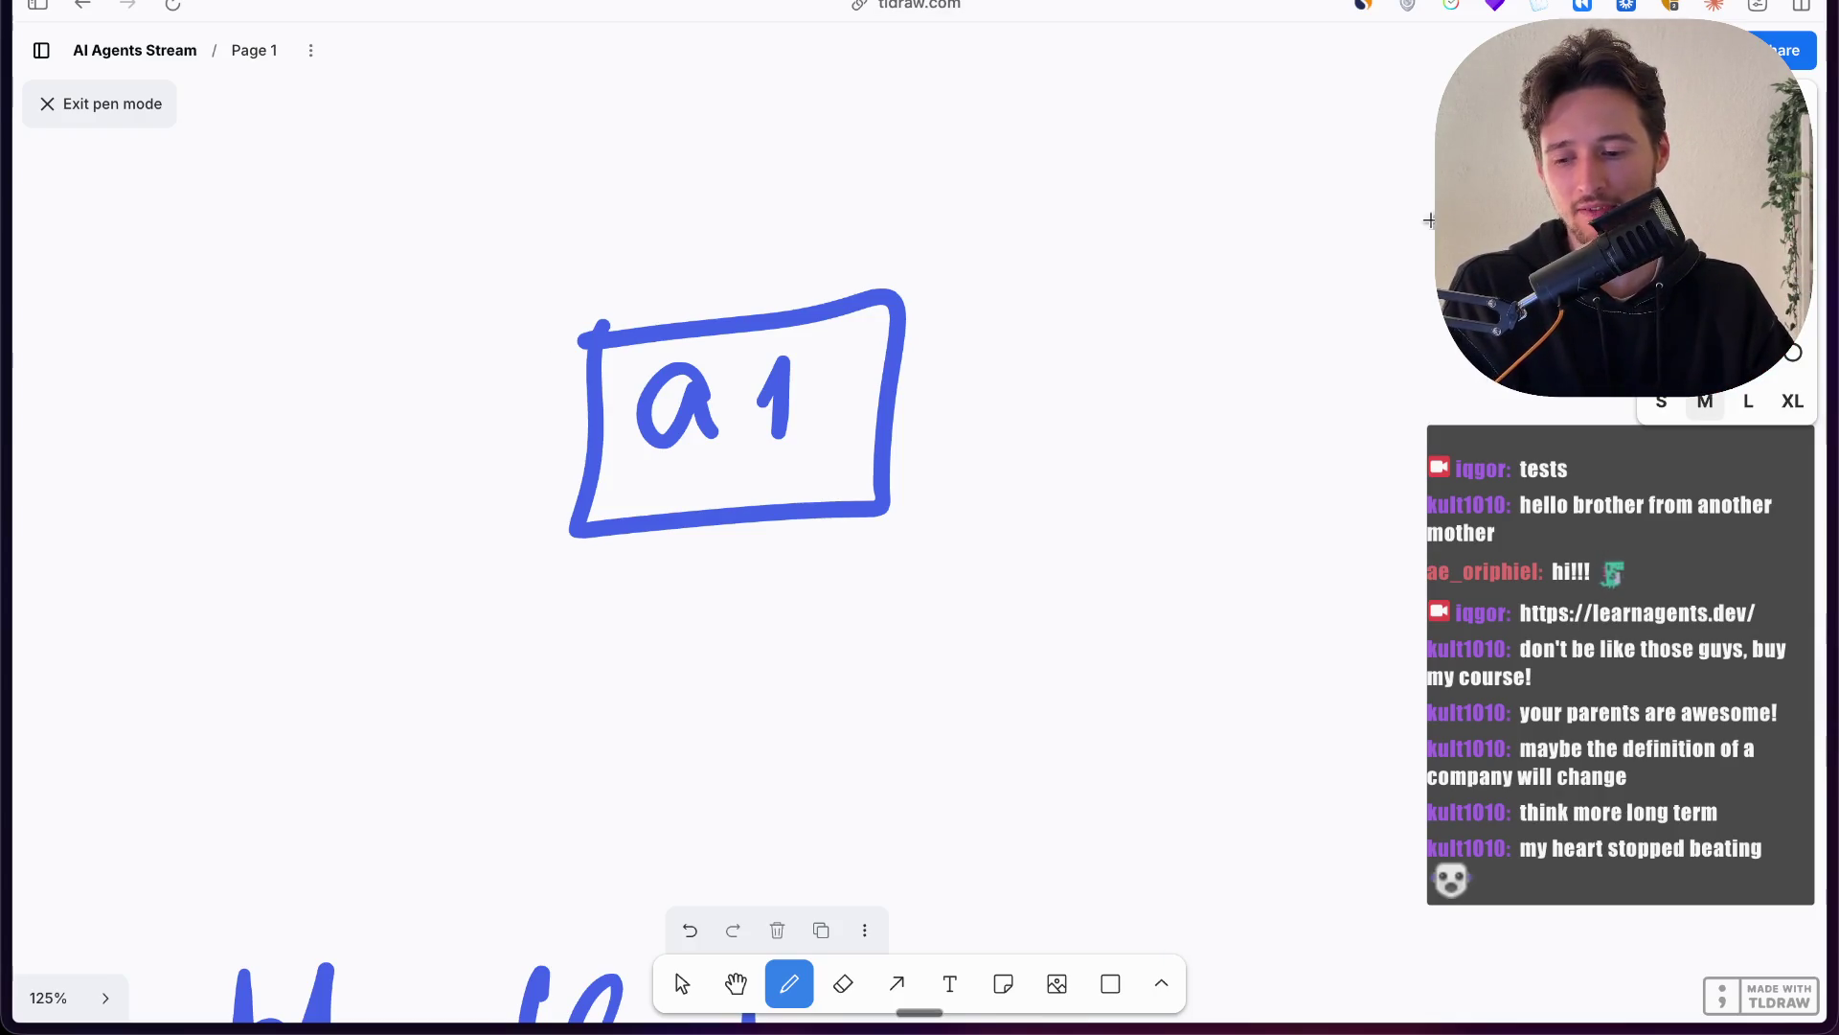
Step: Draw green arrows into and out of the 'a 1' box, labelled 'inp' and 'out'
{"action": "mouse_move", "coordinate": [444, 428]}
{"action": "left_mouse_down"}
{"action": "mouse_move", "coordinate": [586, 428]}
{"action": "mouse_move", "coordinate": [544, 447]}
{"action": "left_mouse_up"}
{"action": "left_click_drag", "start_coordinate": [422, 286], "coordinate": [427, 372]}
{"action": "left_click_drag", "start_coordinate": [439, 319], "coordinate": [498, 371]}
{"action": "left_click_drag", "start_coordinate": [499, 299], "coordinate": [508, 356]}
{"action": "mouse_move", "coordinate": [923, 414]}
{"action": "left_mouse_down"}
{"action": "mouse_move", "coordinate": [1082, 412]}
{"action": "mouse_move", "coordinate": [1089, 431]}
{"action": "left_mouse_up"}
{"action": "mouse_move", "coordinate": [1001, 327]}
{"action": "left_mouse_down"}
{"action": "mouse_move", "coordinate": [1022, 354]}
{"action": "mouse_move", "coordinate": [1078, 356]}
{"action": "left_mouse_up"}
{"action": "mouse_move", "coordinate": [1088, 282]}
{"action": "left_mouse_down"}
{"action": "mouse_move", "coordinate": [1112, 354]}
{"action": "mouse_move", "coordinate": [1114, 333]}
{"action": "left_mouse_up"}
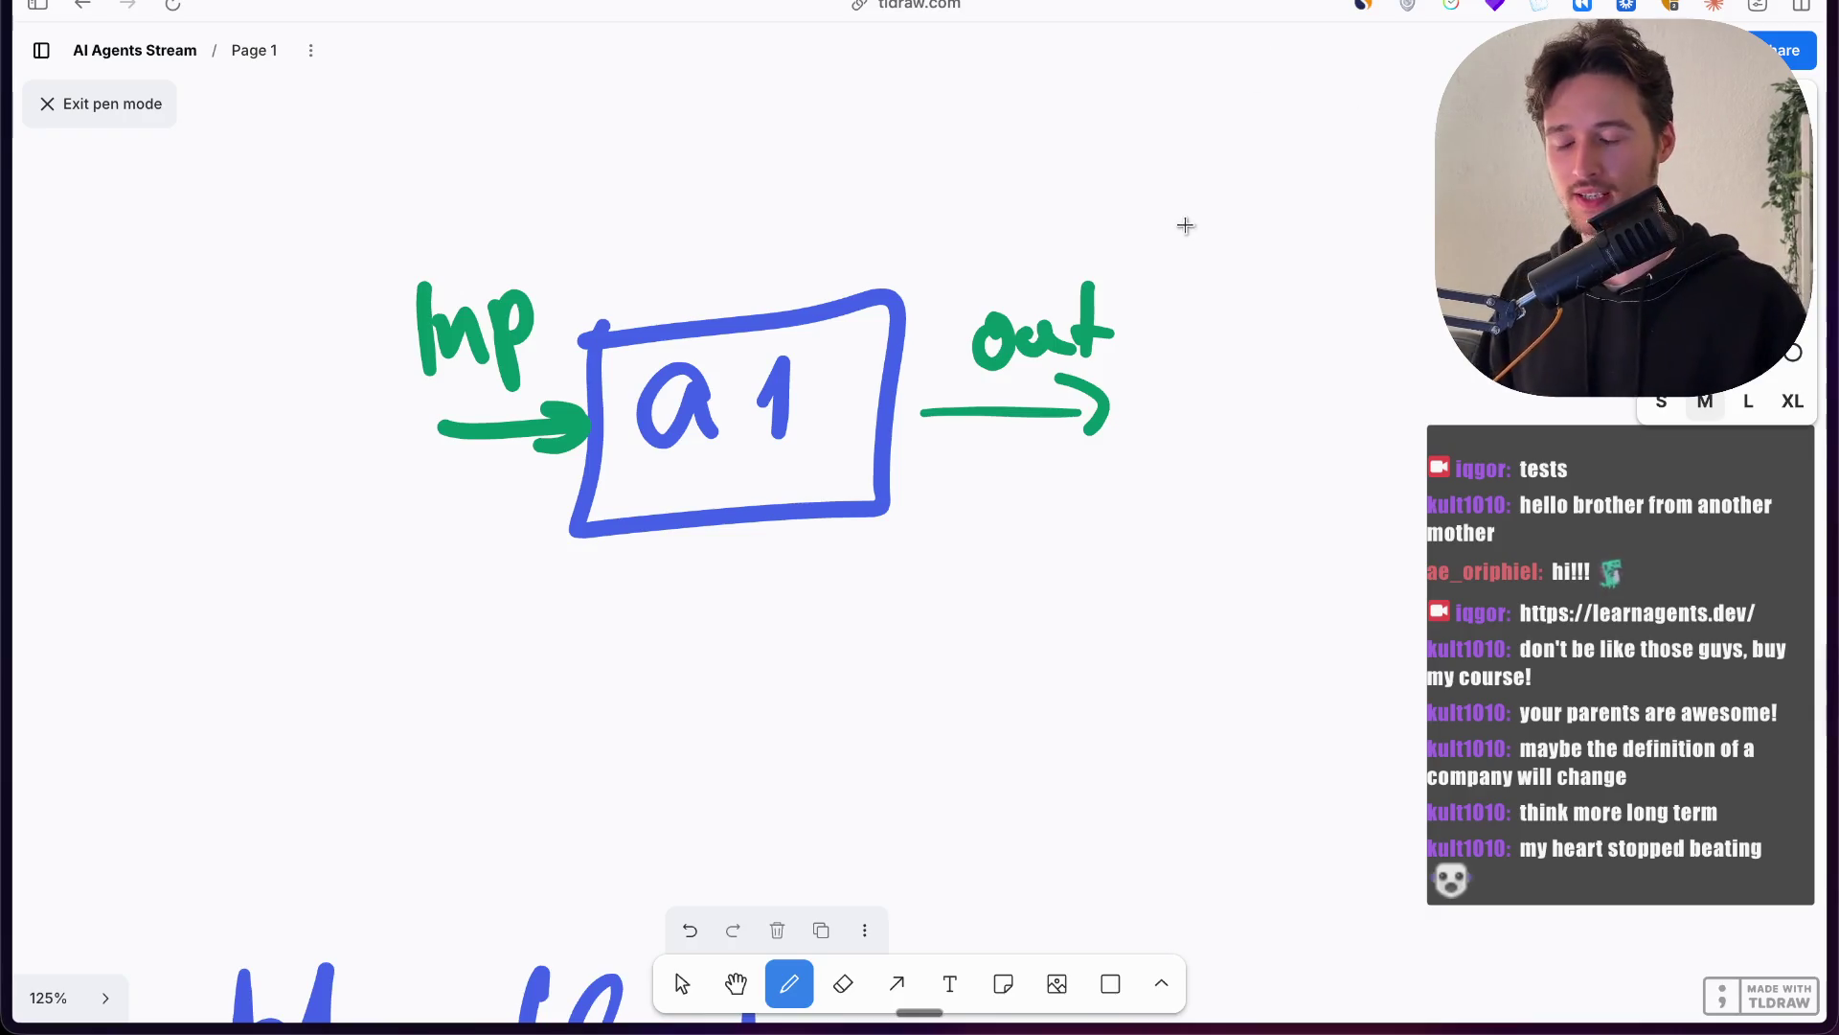
Step: Draw a red arrow down to a red 'a' box that loops back up
{"action": "mouse_move", "coordinate": [736, 522]}
{"action": "left_mouse_down"}
{"action": "mouse_move", "coordinate": [764, 698]}
{"action": "mouse_move", "coordinate": [714, 662]}
{"action": "left_mouse_up"}
{"action": "mouse_move", "coordinate": [684, 735]}
{"action": "left_mouse_down"}
{"action": "mouse_move", "coordinate": [819, 843]}
{"action": "mouse_move", "coordinate": [675, 778]}
{"action": "left_mouse_up"}
{"action": "mouse_move", "coordinate": [822, 767]}
{"action": "left_mouse_down"}
{"action": "mouse_move", "coordinate": [810, 803]}
{"action": "mouse_move", "coordinate": [850, 792]}
{"action": "left_mouse_up"}
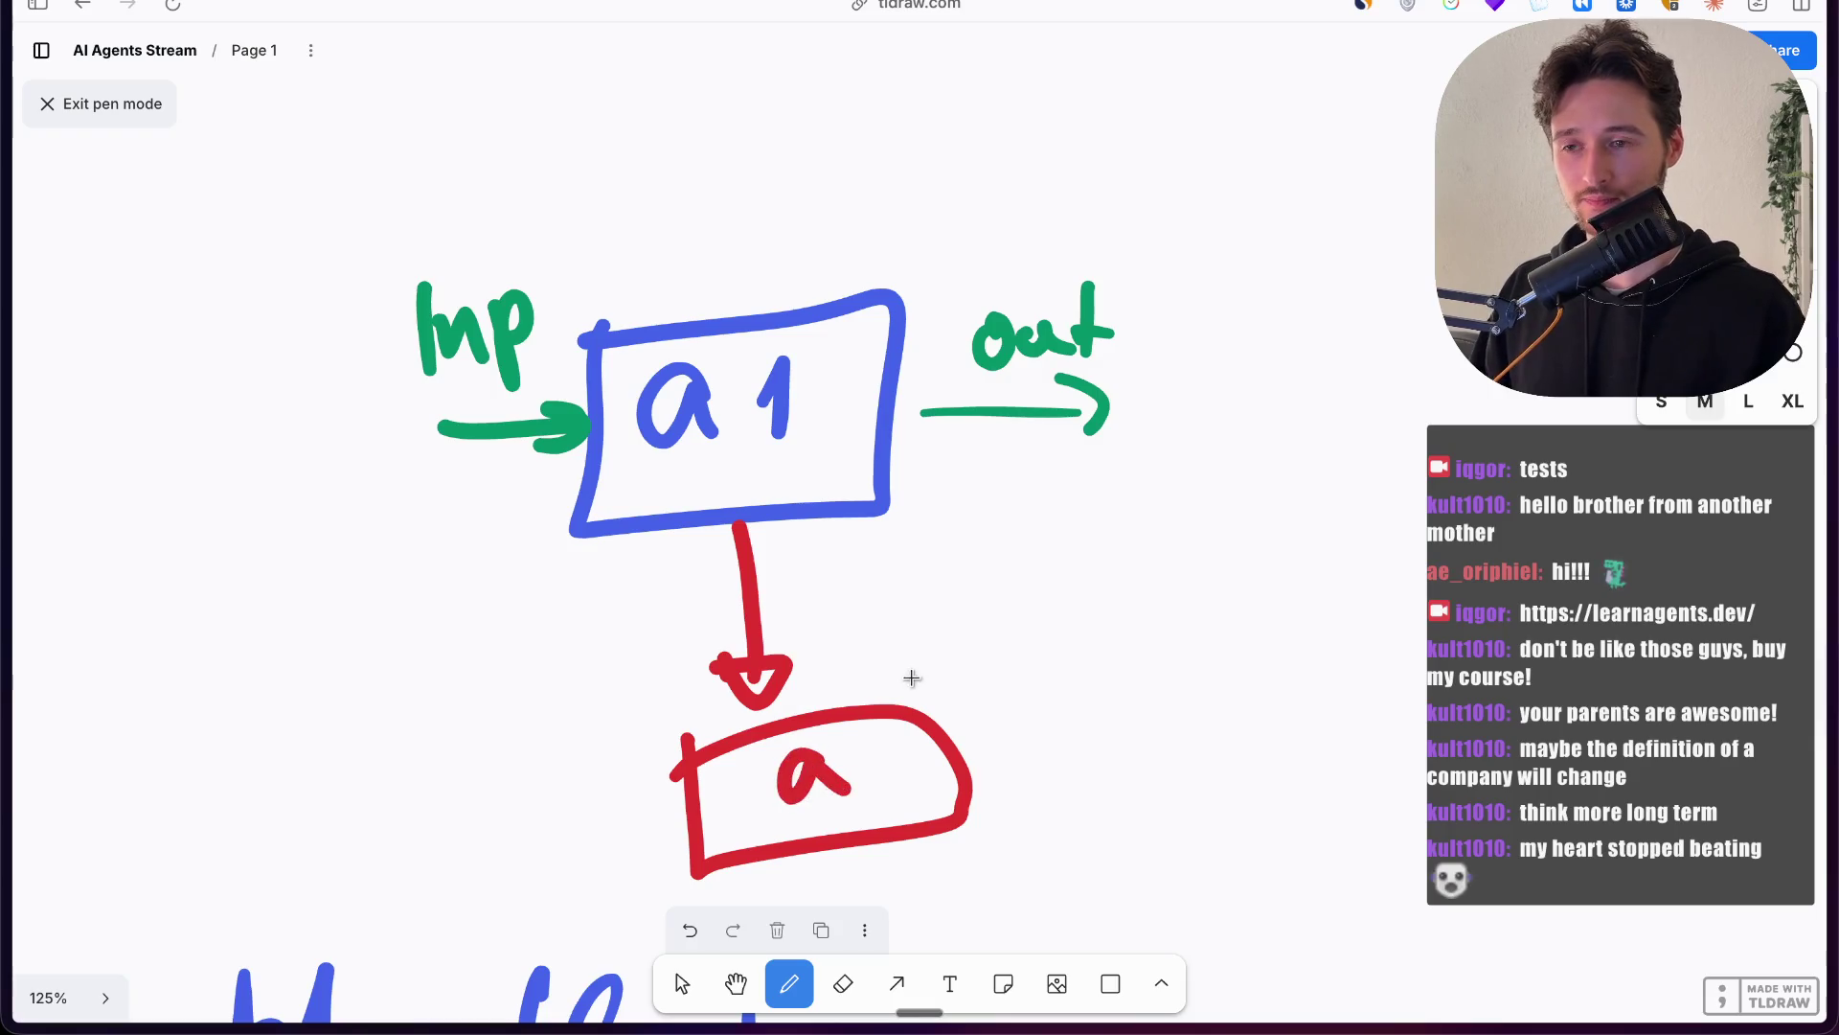
{"action": "mouse_move", "coordinate": [707, 835]}
{"action": "left_mouse_down"}
{"action": "mouse_move", "coordinate": [676, 847]}
{"action": "mouse_move", "coordinate": [345, 741]}
{"action": "mouse_move", "coordinate": [412, 519]}
{"action": "mouse_move", "coordinate": [585, 458]}
{"action": "mouse_move", "coordinate": [565, 493]}
{"action": "mouse_move", "coordinate": [519, 463]}
{"action": "left_mouse_up"}
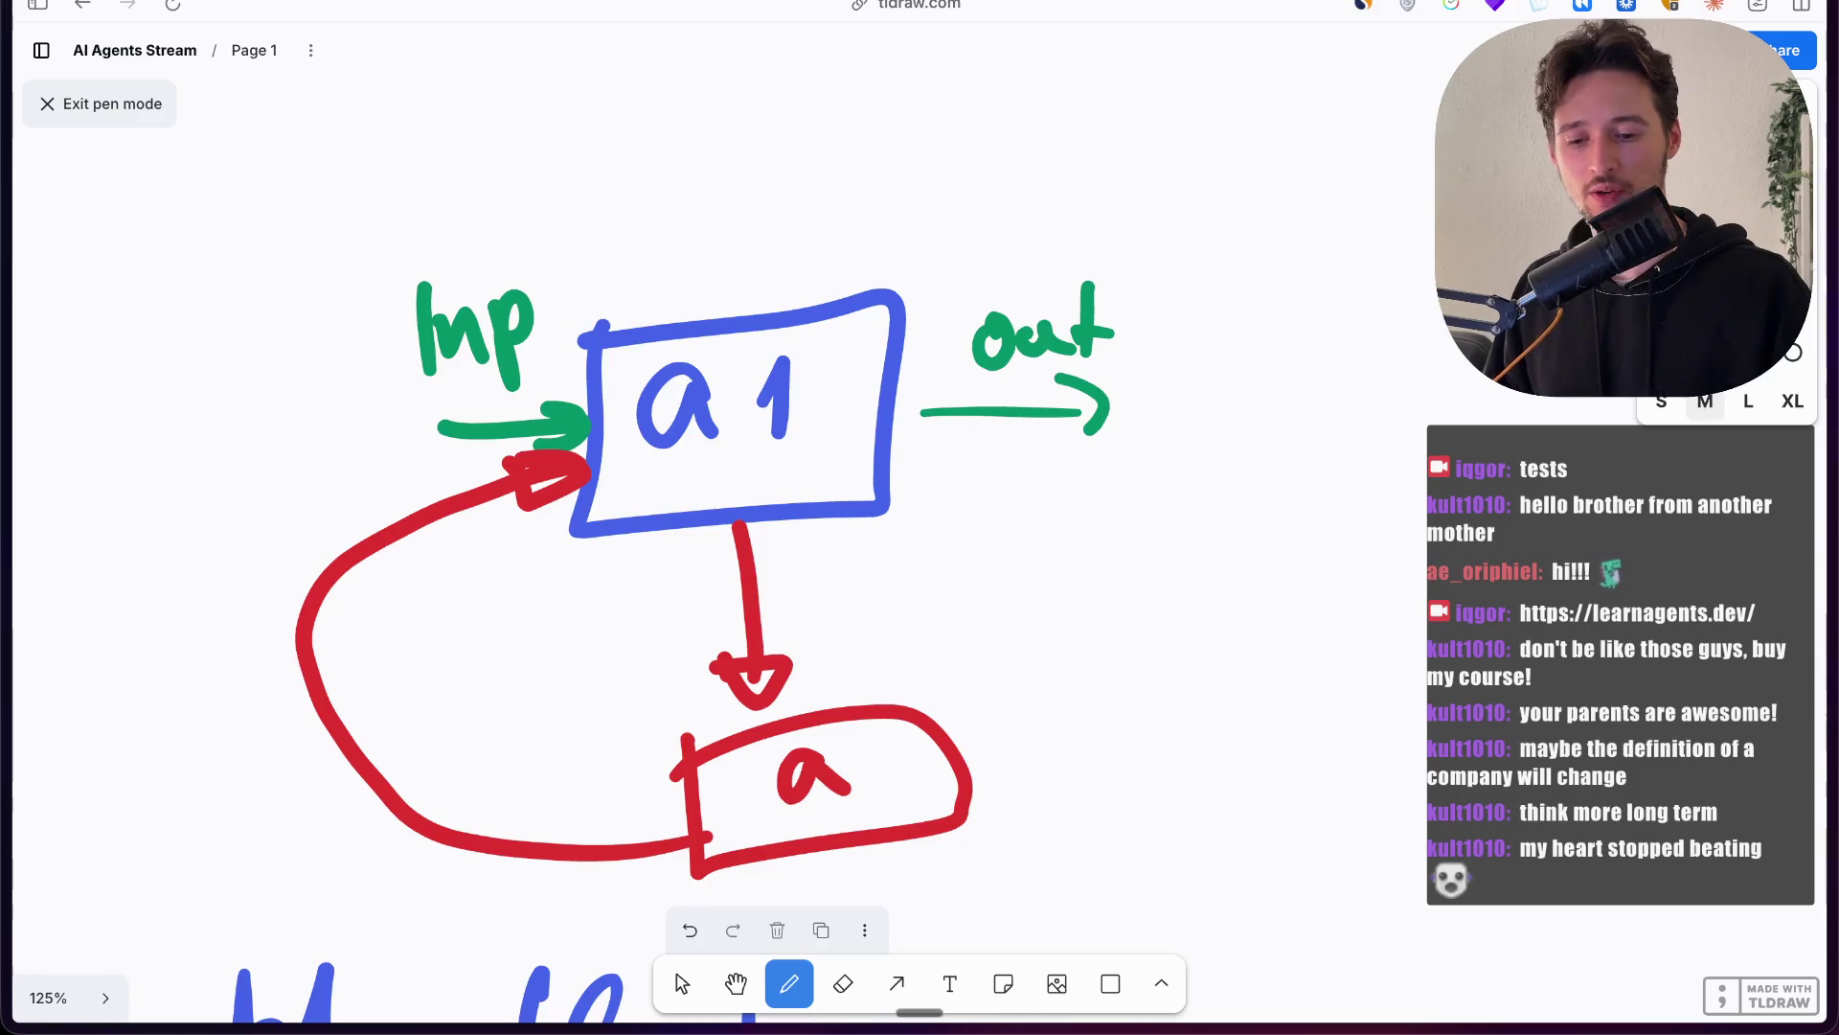
Step: Draw an orange stick figure at the top left with an arrow to the input
{"action": "mouse_move", "coordinate": [234, 247]}
{"action": "left_mouse_down"}
{"action": "mouse_move", "coordinate": [193, 301]}
{"action": "mouse_move", "coordinate": [227, 309]}
{"action": "left_mouse_up"}
{"action": "left_click", "coordinate": [220, 299]}
{"action": "left_click_drag", "start_coordinate": [199, 390], "coordinate": [165, 422]}
{"action": "left_click_drag", "start_coordinate": [228, 383], "coordinate": [259, 400]}
{"action": "left_click_drag", "start_coordinate": [146, 318], "coordinate": [116, 335]}
{"action": "left_click_drag", "start_coordinate": [251, 289], "coordinate": [321, 272]}
{"action": "left_click_drag", "start_coordinate": [144, 252], "coordinate": [273, 218]}
{"action": "left_click_drag", "start_coordinate": [110, 503], "coordinate": [248, 469]}
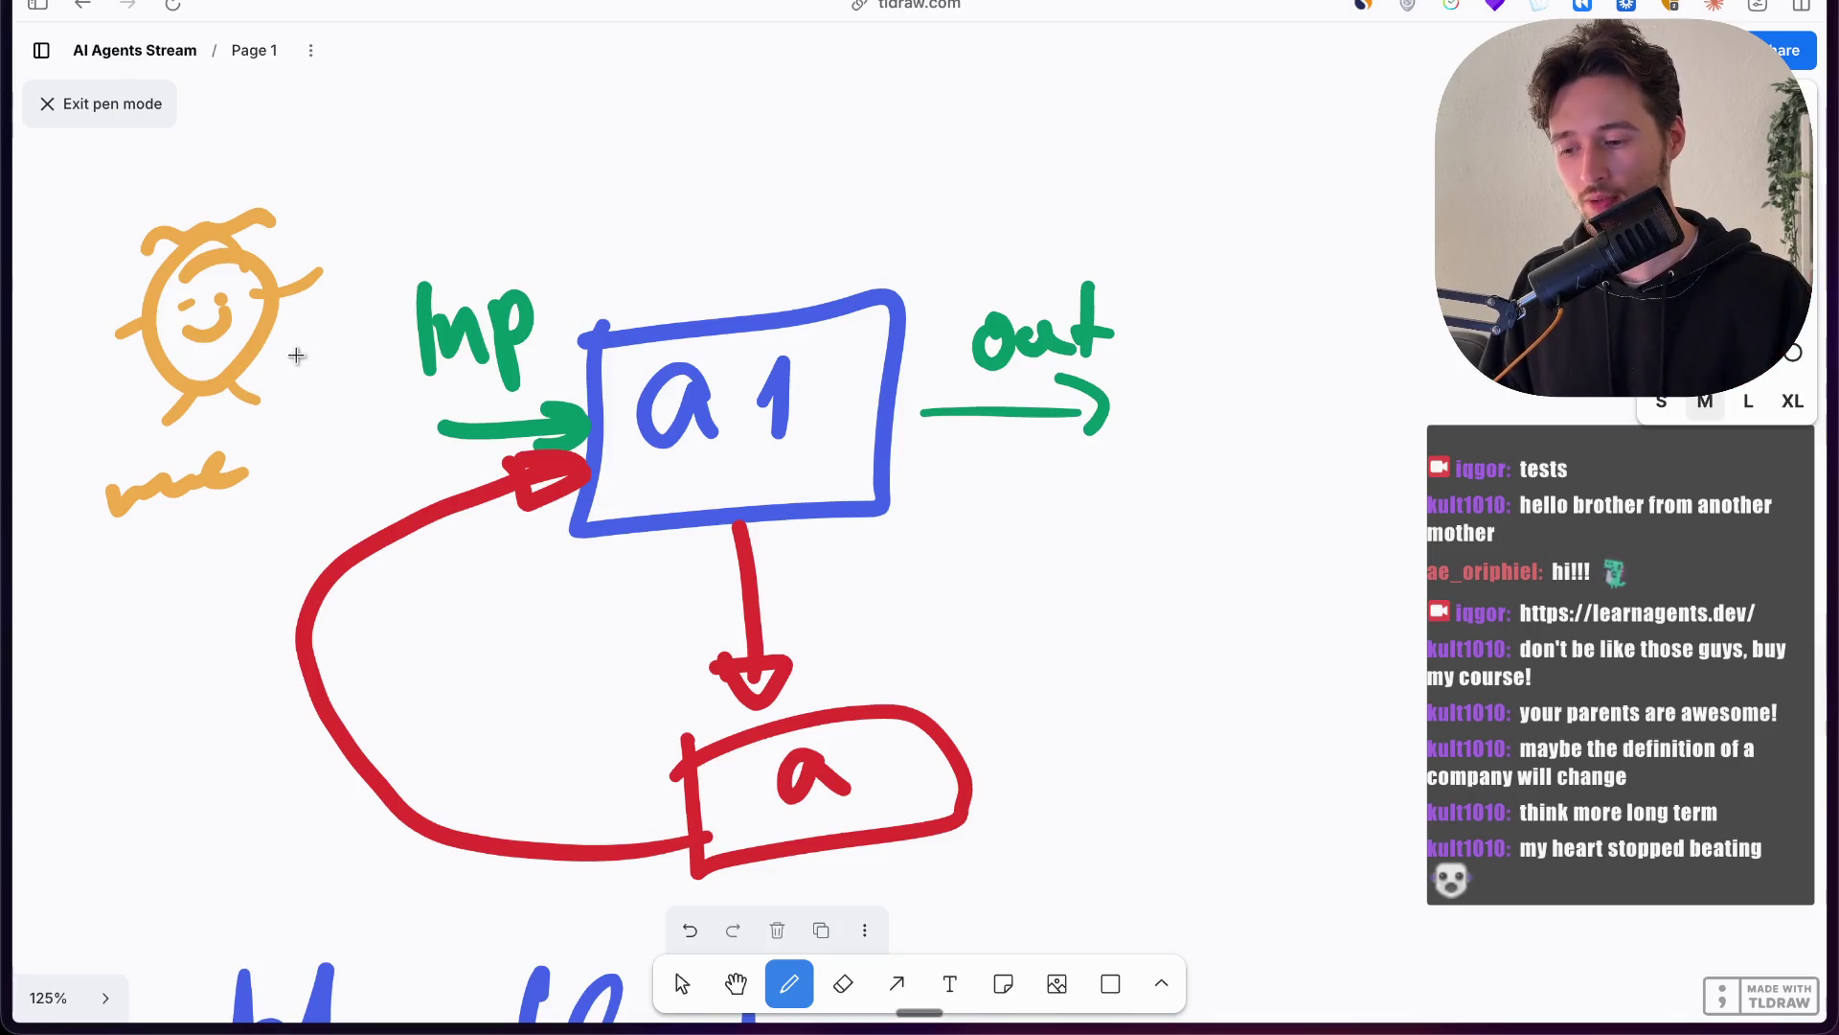
{"action": "mouse_move", "coordinate": [277, 357]}
{"action": "left_mouse_down"}
{"action": "mouse_move", "coordinate": [398, 394]}
{"action": "mouse_move", "coordinate": [412, 432]}
{"action": "mouse_move", "coordinate": [392, 438]}
{"action": "left_mouse_up"}
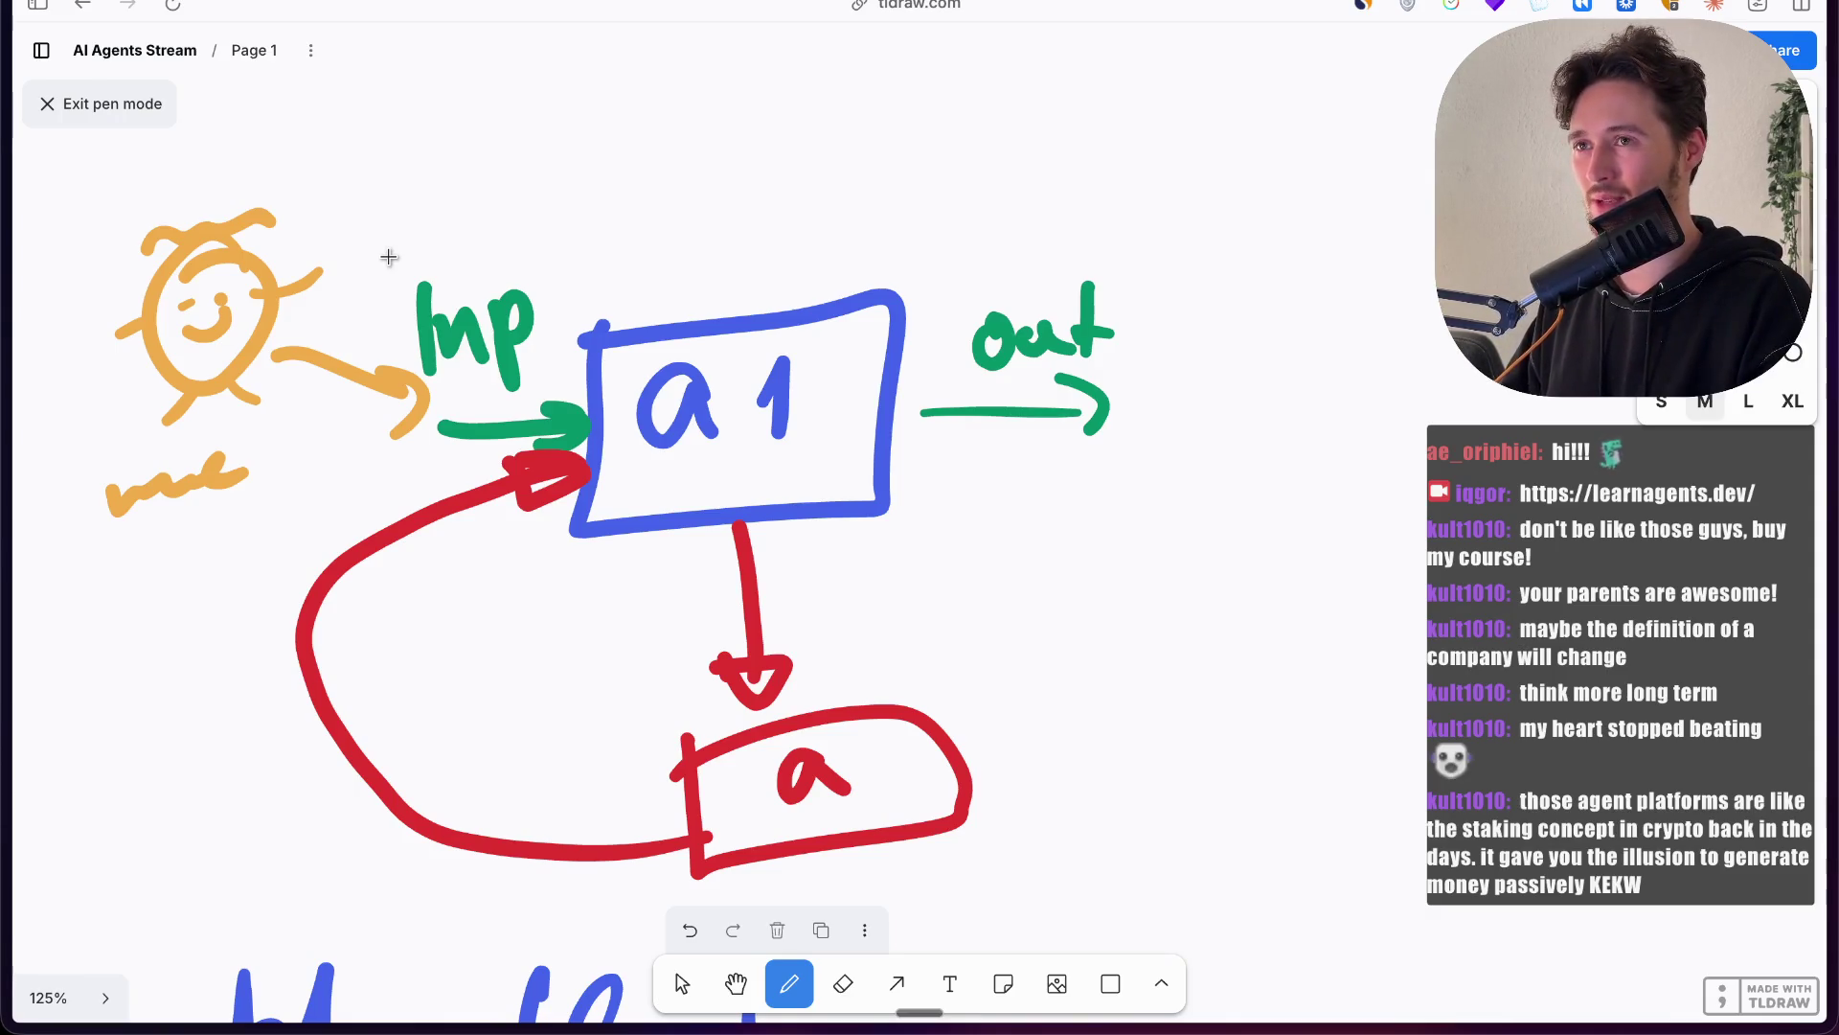
{"action": "scroll", "coordinate": [388, 256], "scroll_direction": "left", "scroll_amount": 3}
{"action": "scroll", "coordinate": [388, 257], "scroll_direction": "up", "scroll_amount": 3}
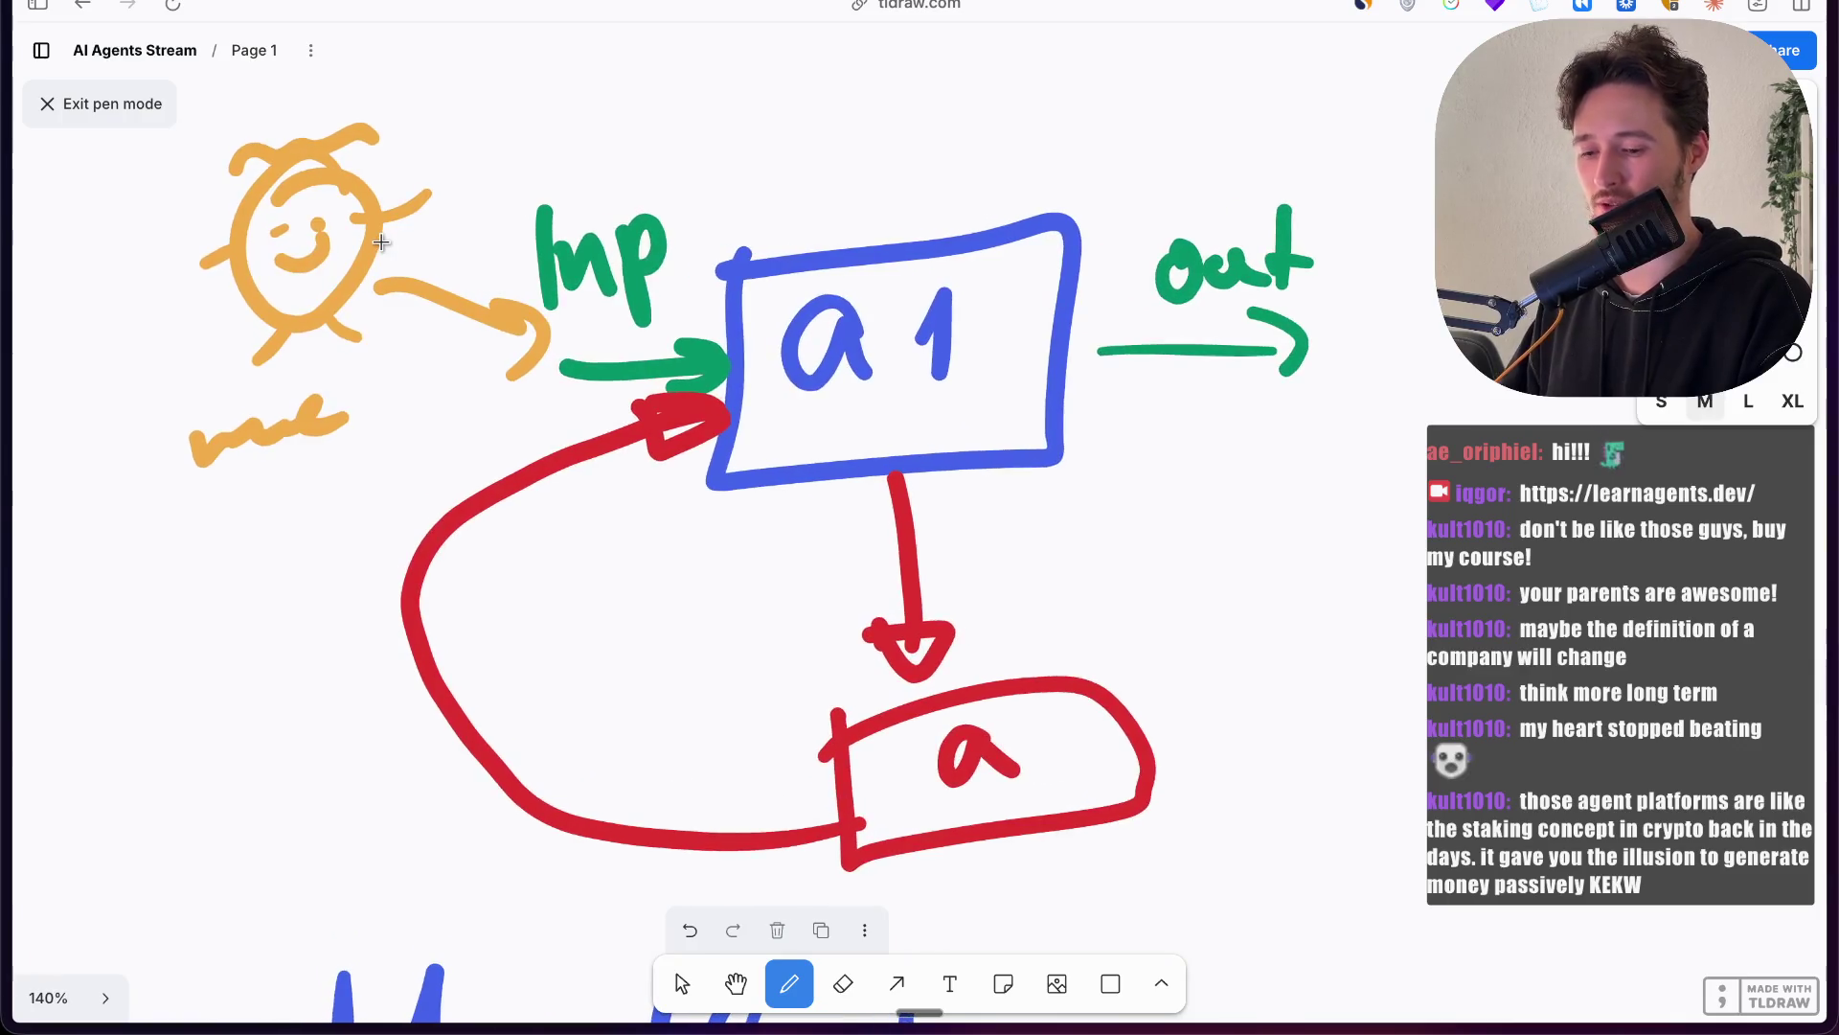
{"action": "scroll", "coordinate": [381, 241], "scroll_direction": "up", "scroll_amount": 2}
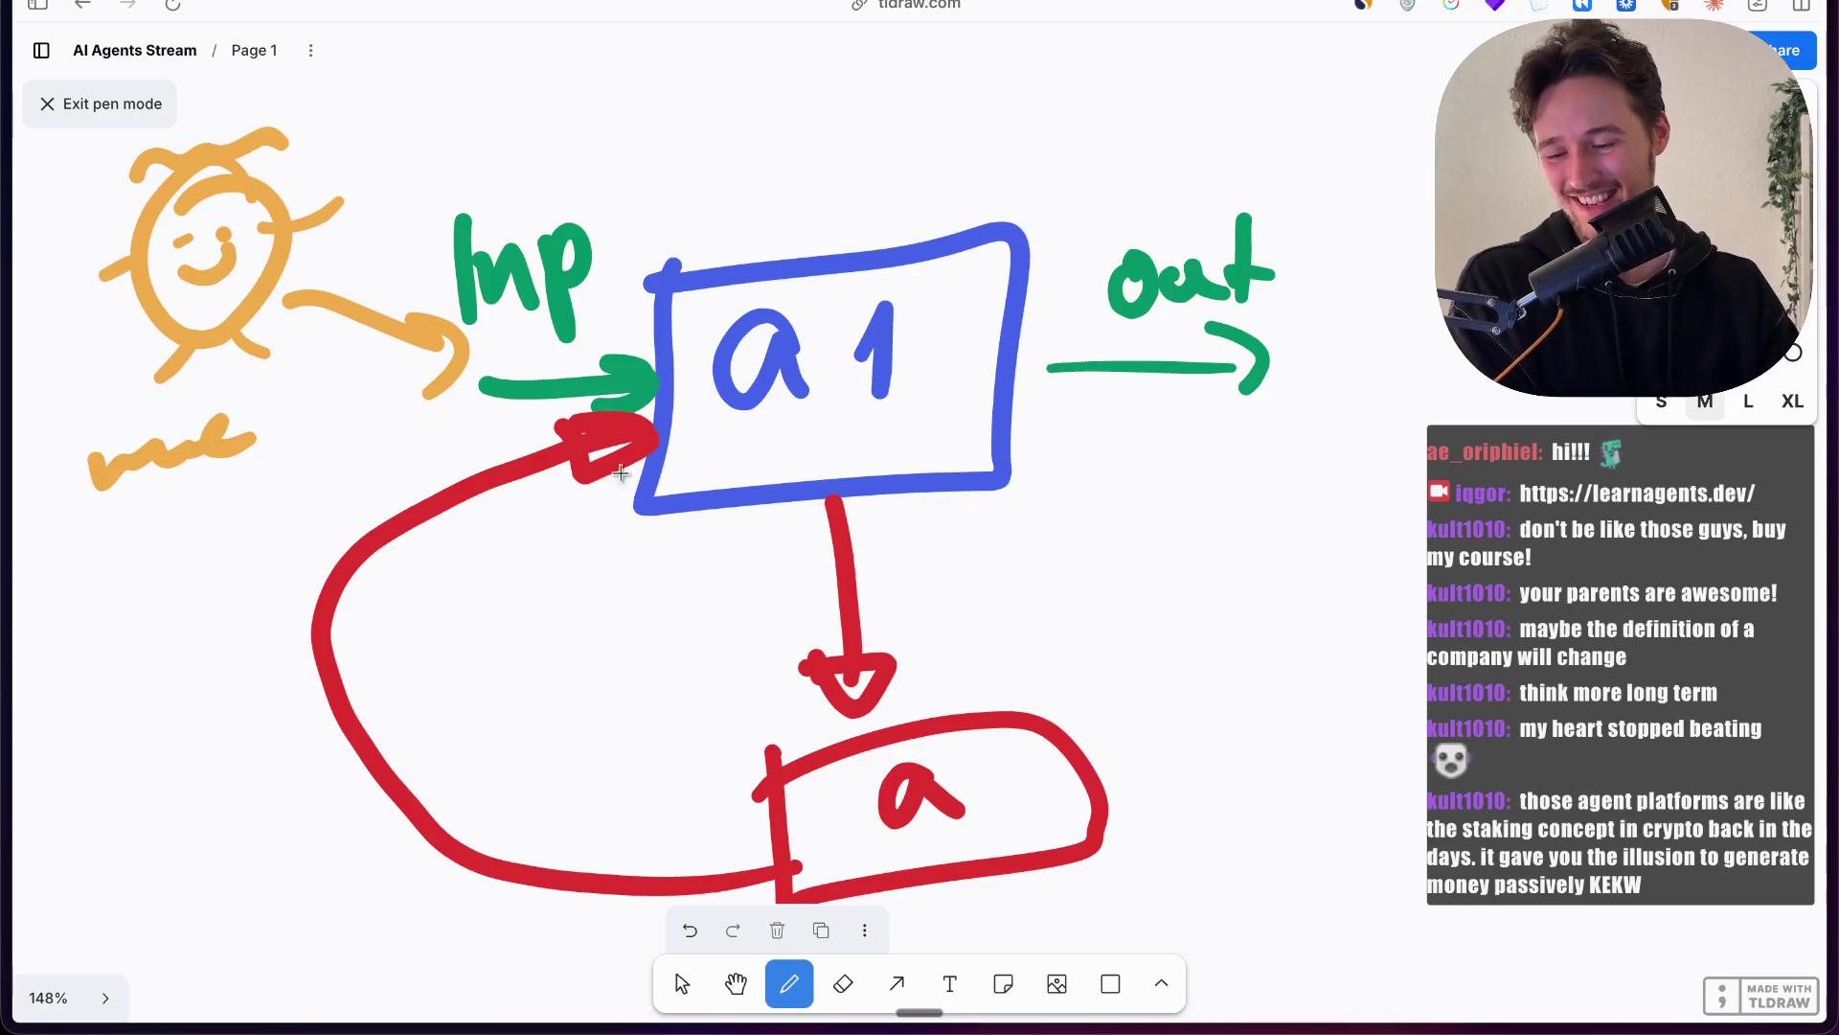
{"action": "mouse_move", "coordinate": [6, 330]}
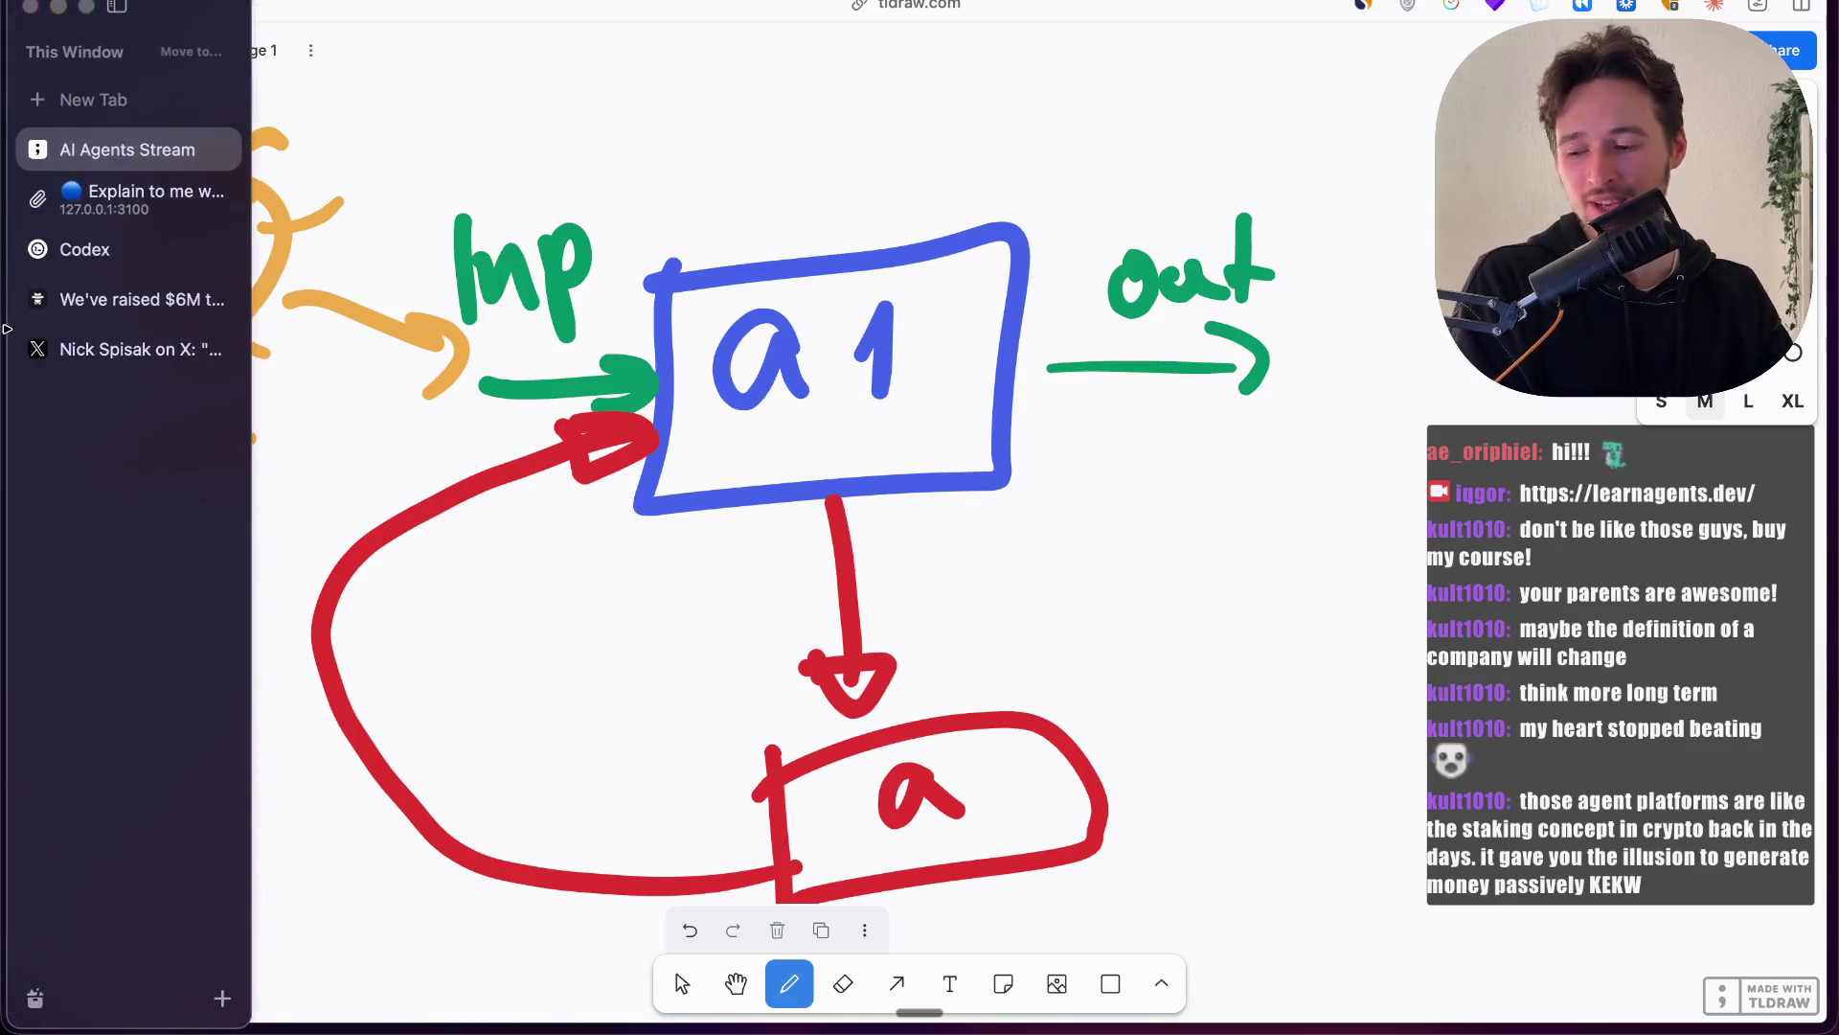
{"action": "left_click", "coordinate": [114, 213]}
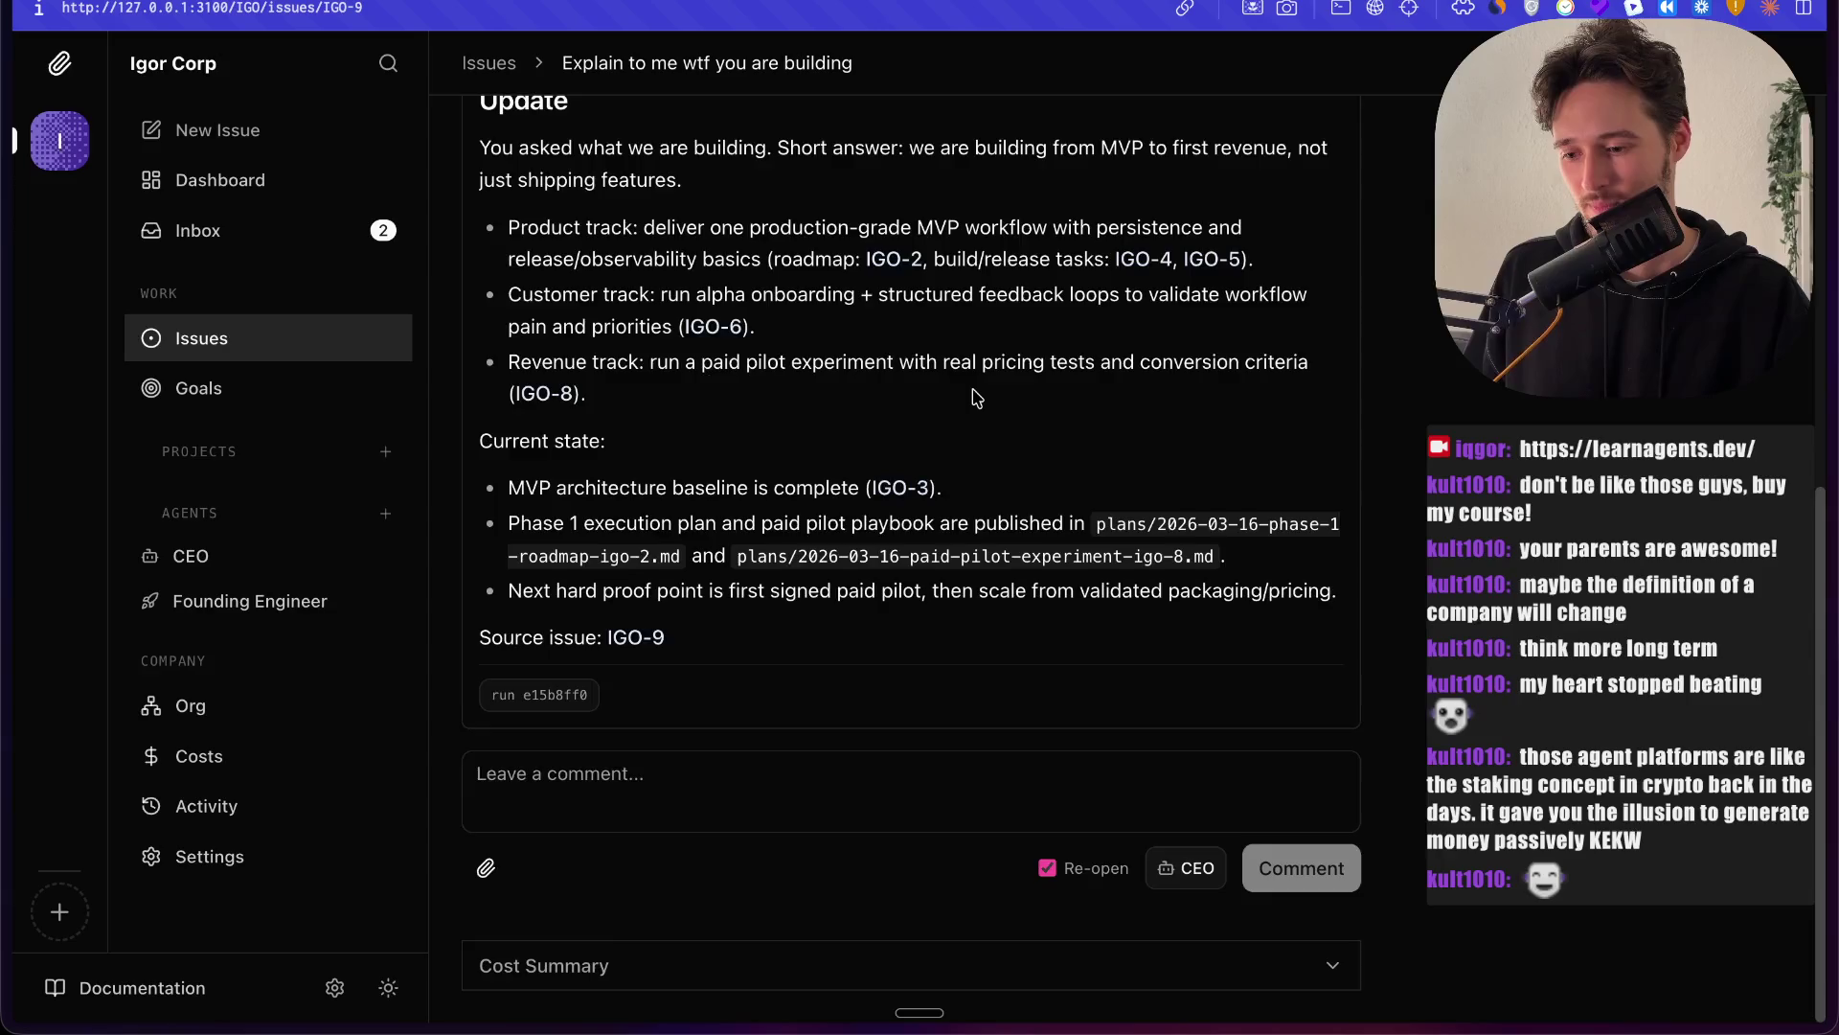
Step: Review issue IGO-9's Activity history, then go back to the CEO run e15b8ff0 details
{"action": "scroll", "coordinate": [976, 396], "scroll_direction": "up", "scroll_amount": 2}
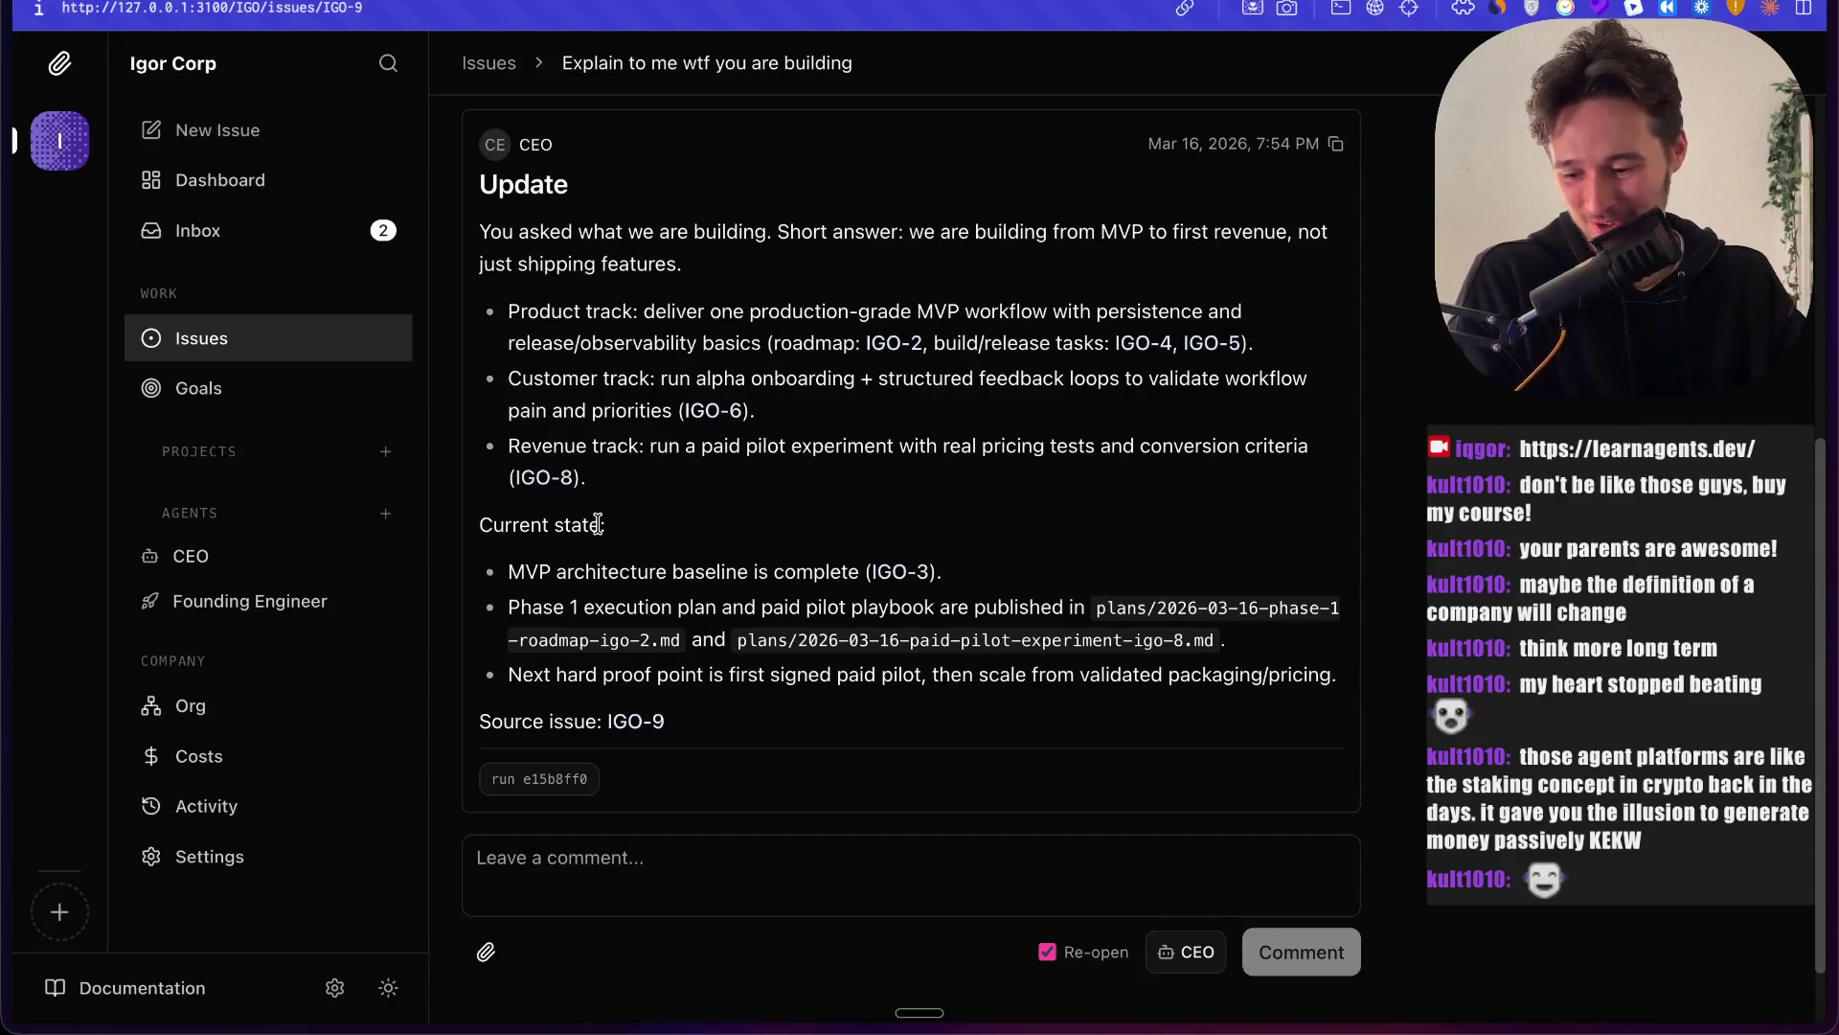
{"action": "scroll", "coordinate": [598, 524], "scroll_direction": "up", "scroll_amount": 5}
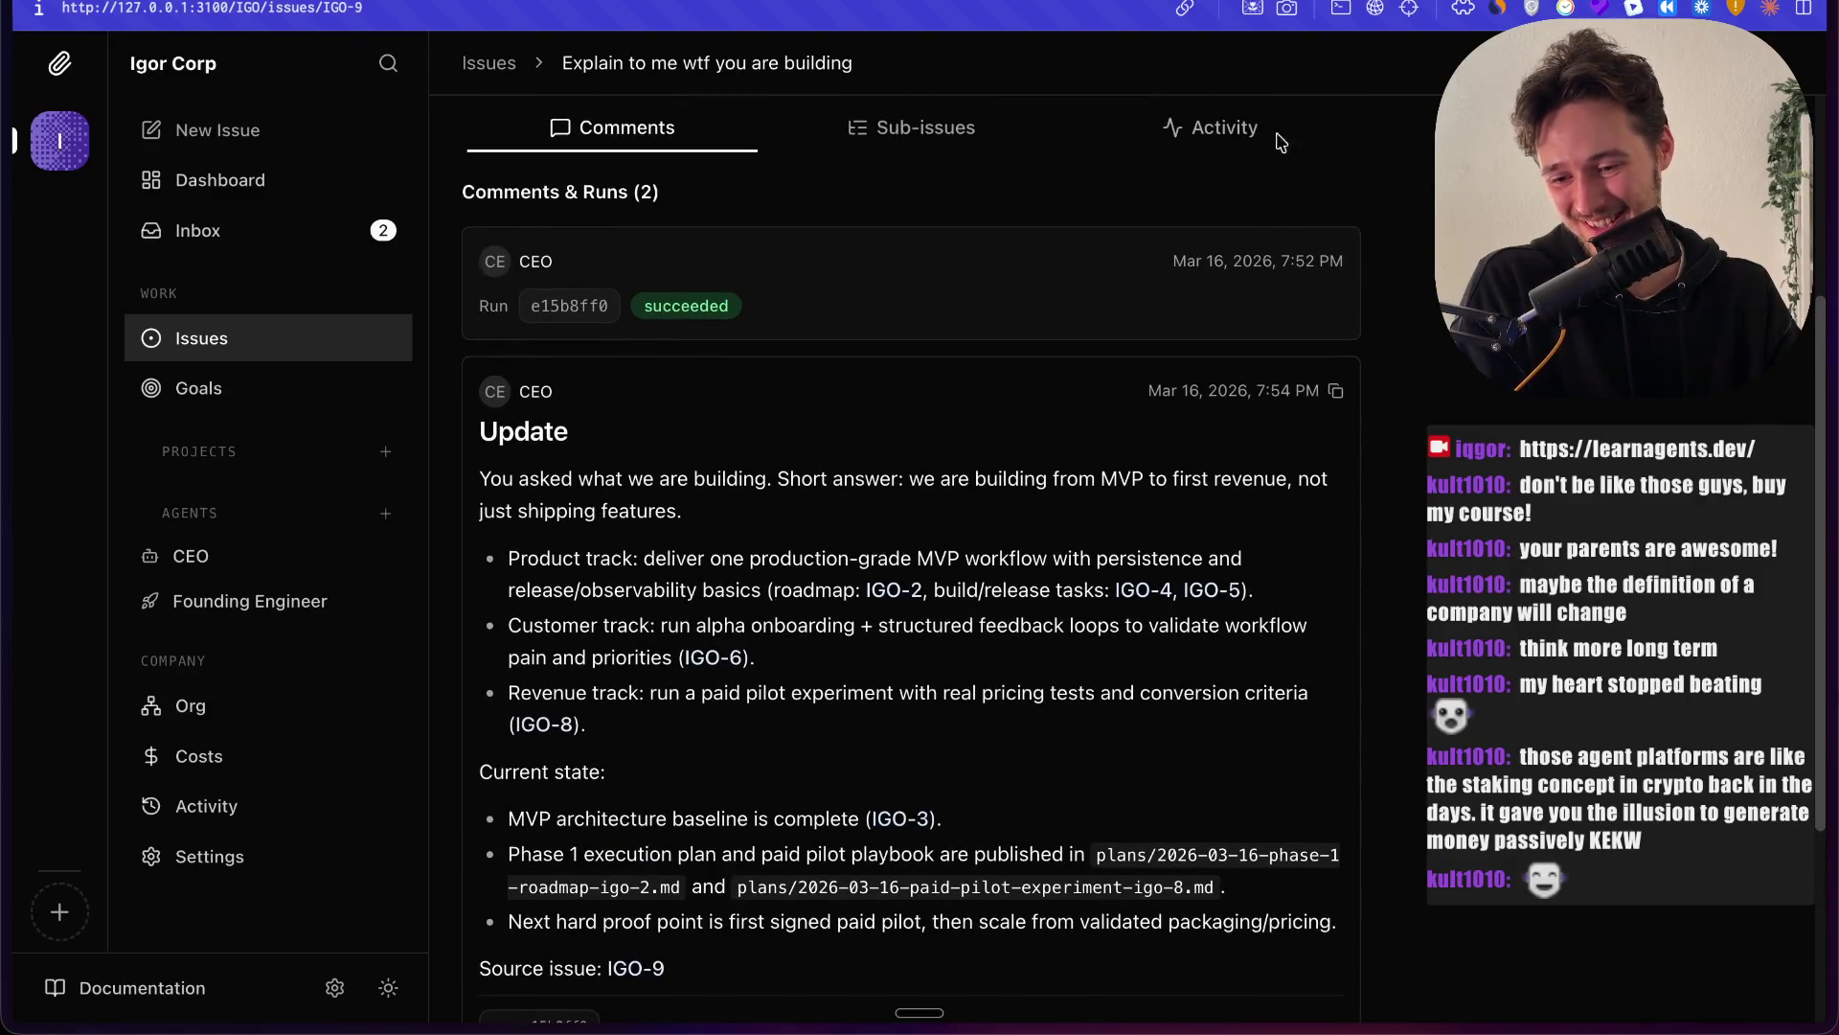
{"action": "left_click", "coordinate": [1275, 144]}
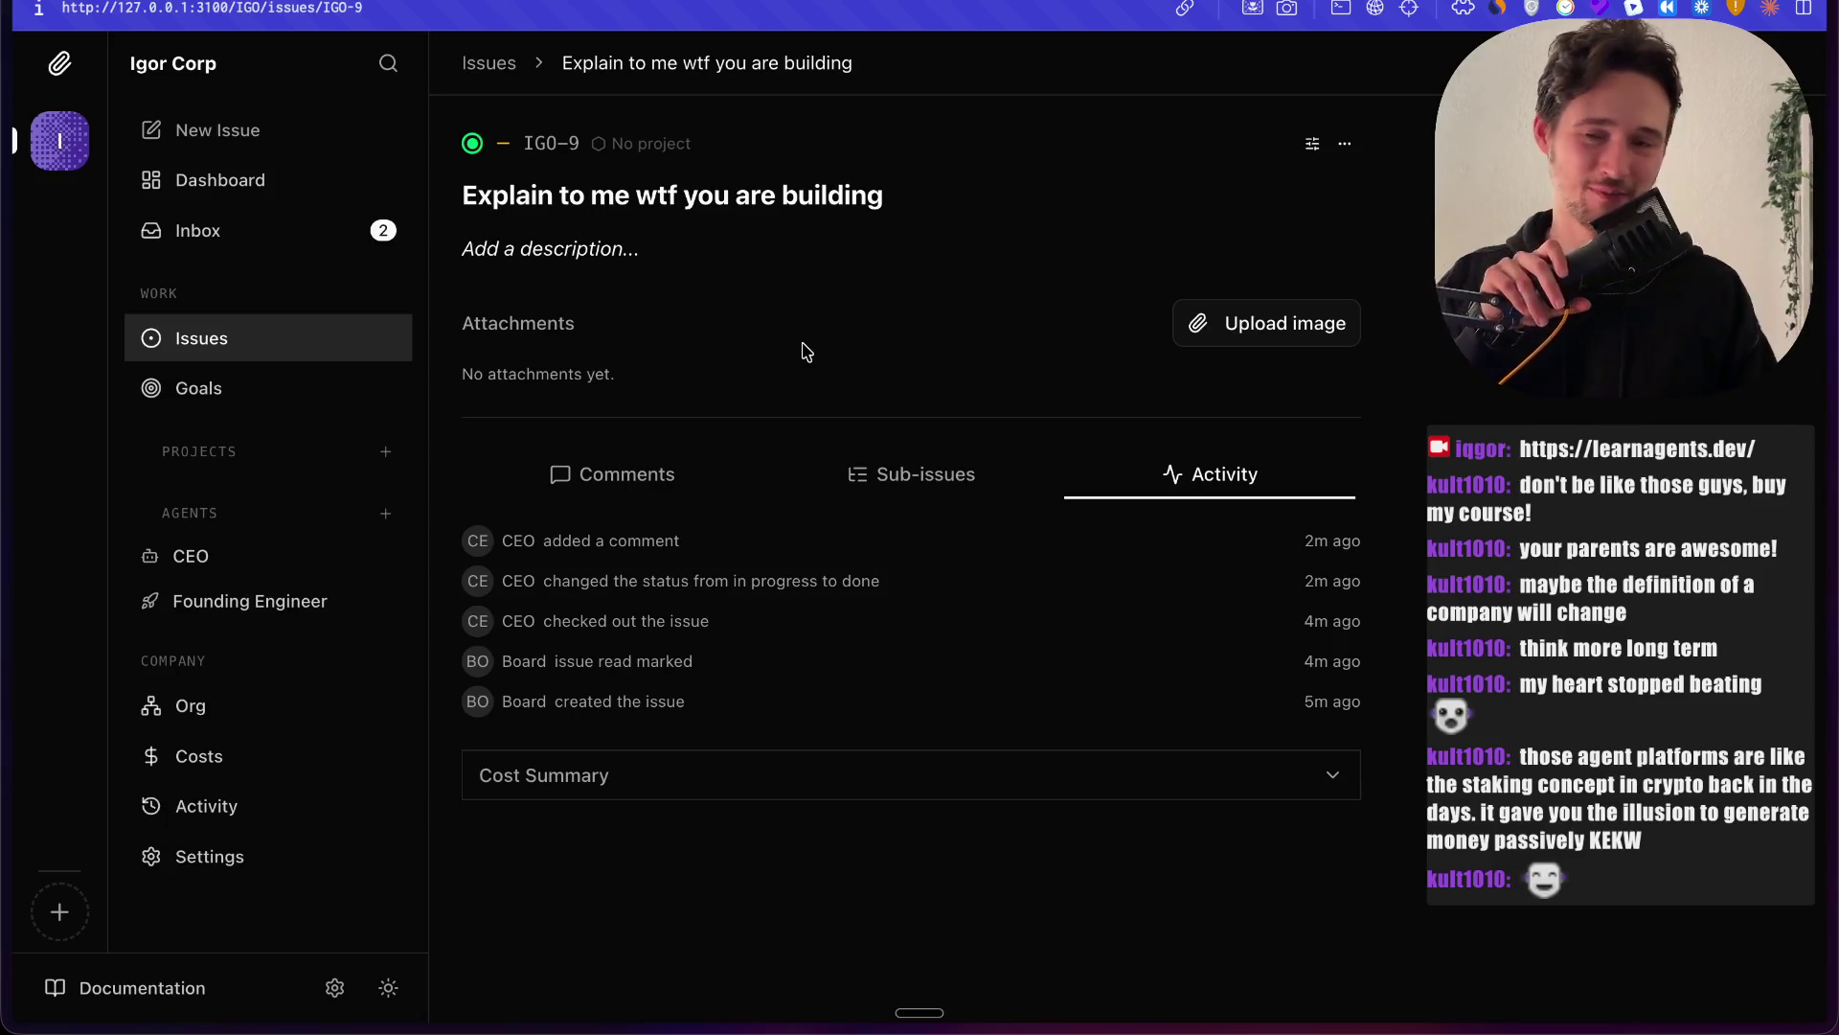
{"action": "scroll", "coordinate": [780, 341], "scroll_direction": "left", "scroll_amount": 5}
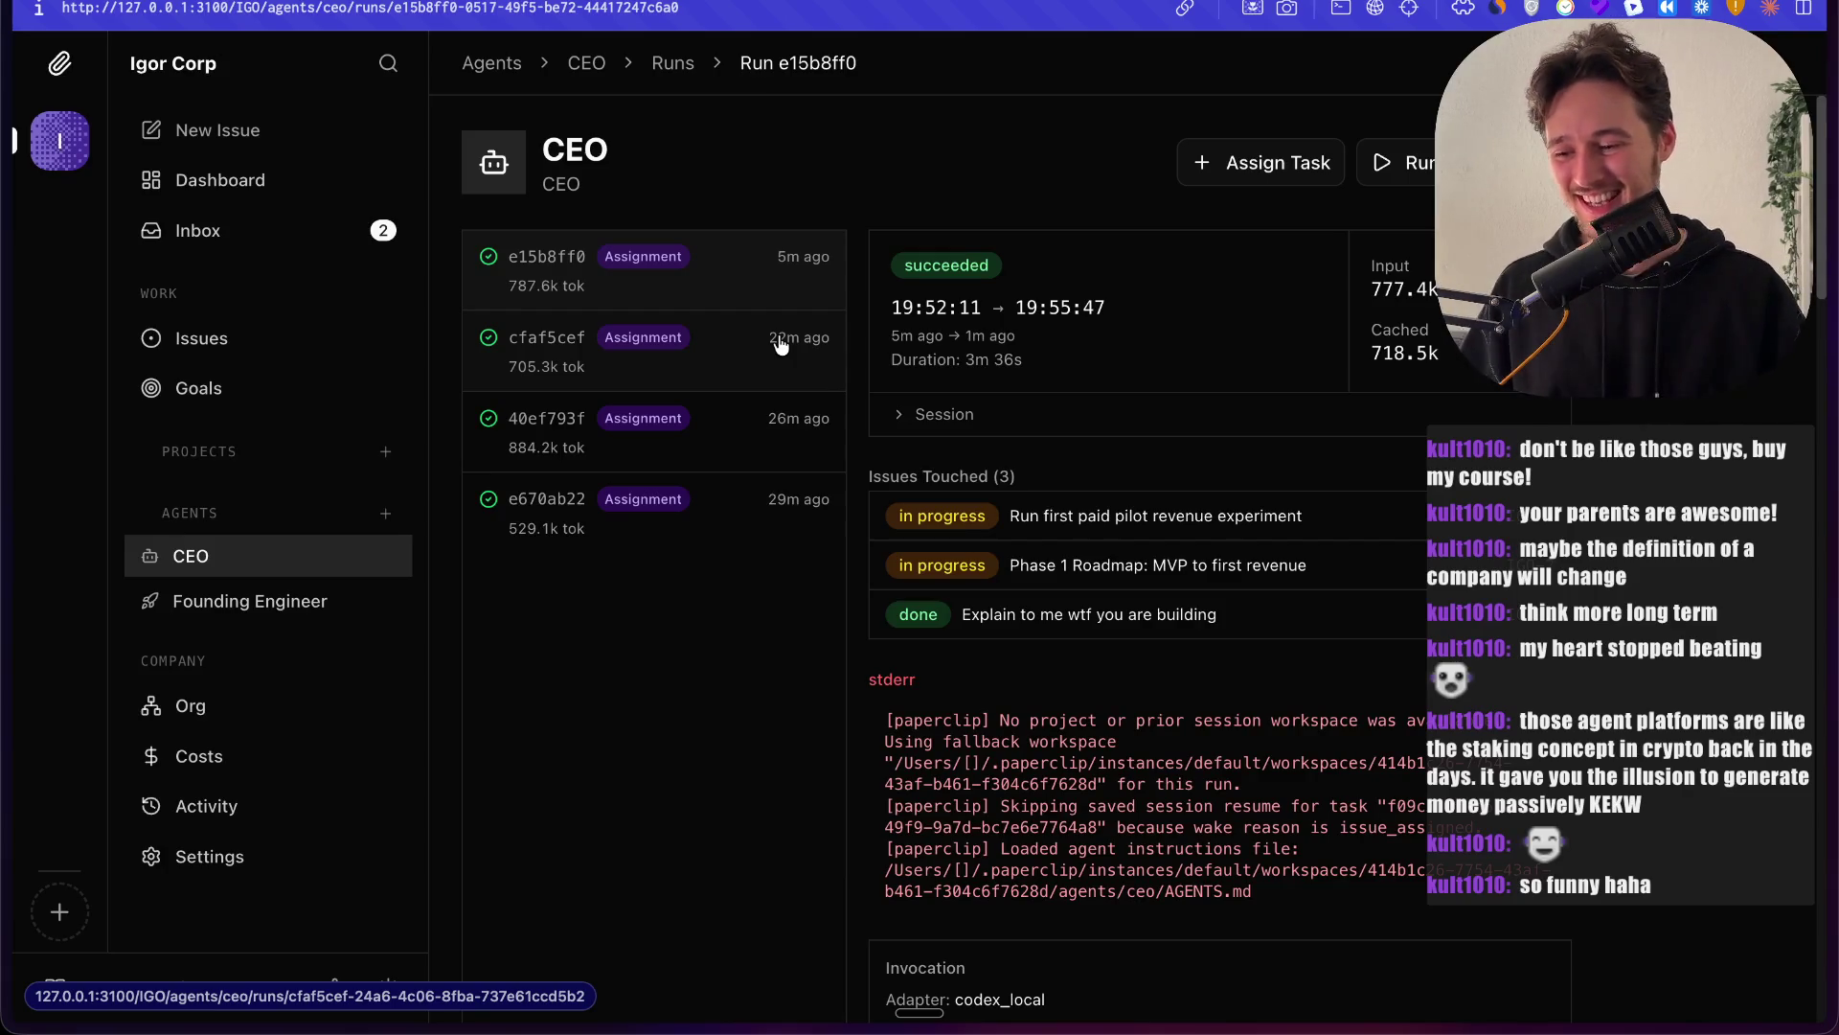
Step: Visit Inbox and the company dashboard, then bring forward the AgentMail funding post
{"action": "left_click", "coordinate": [219, 254]}
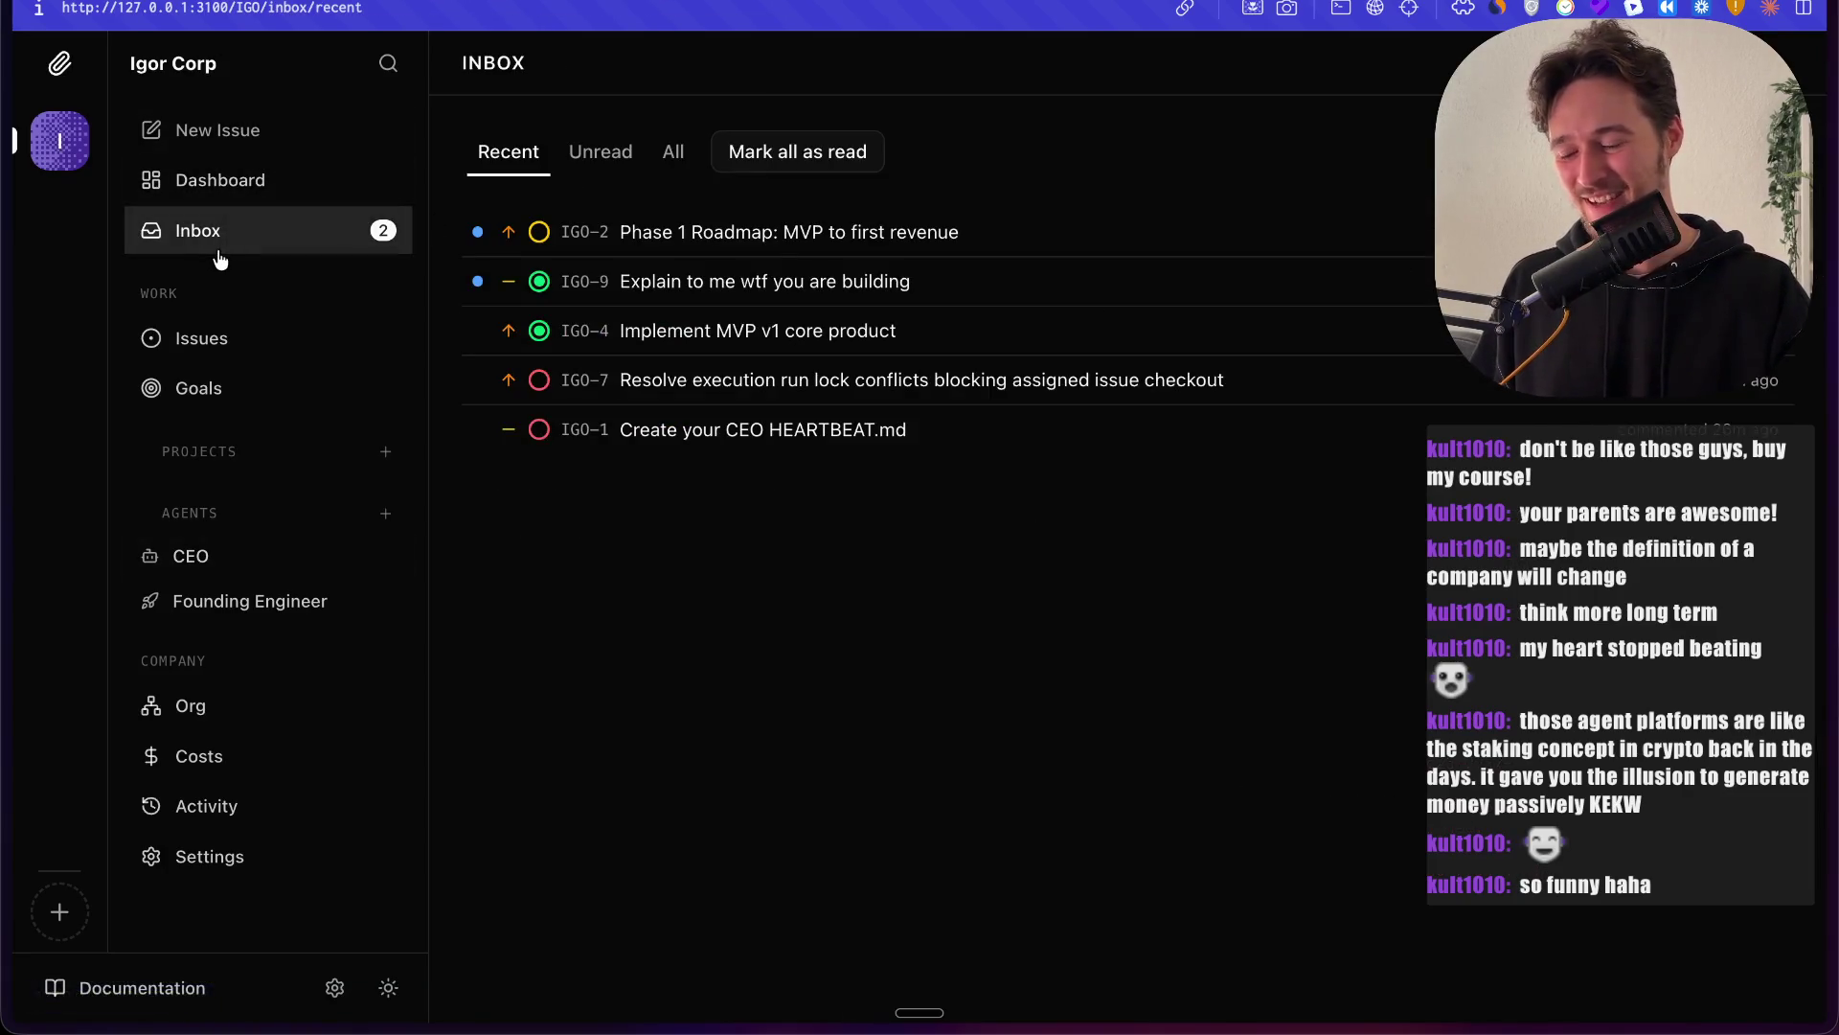
{"action": "left_click", "coordinate": [224, 201]}
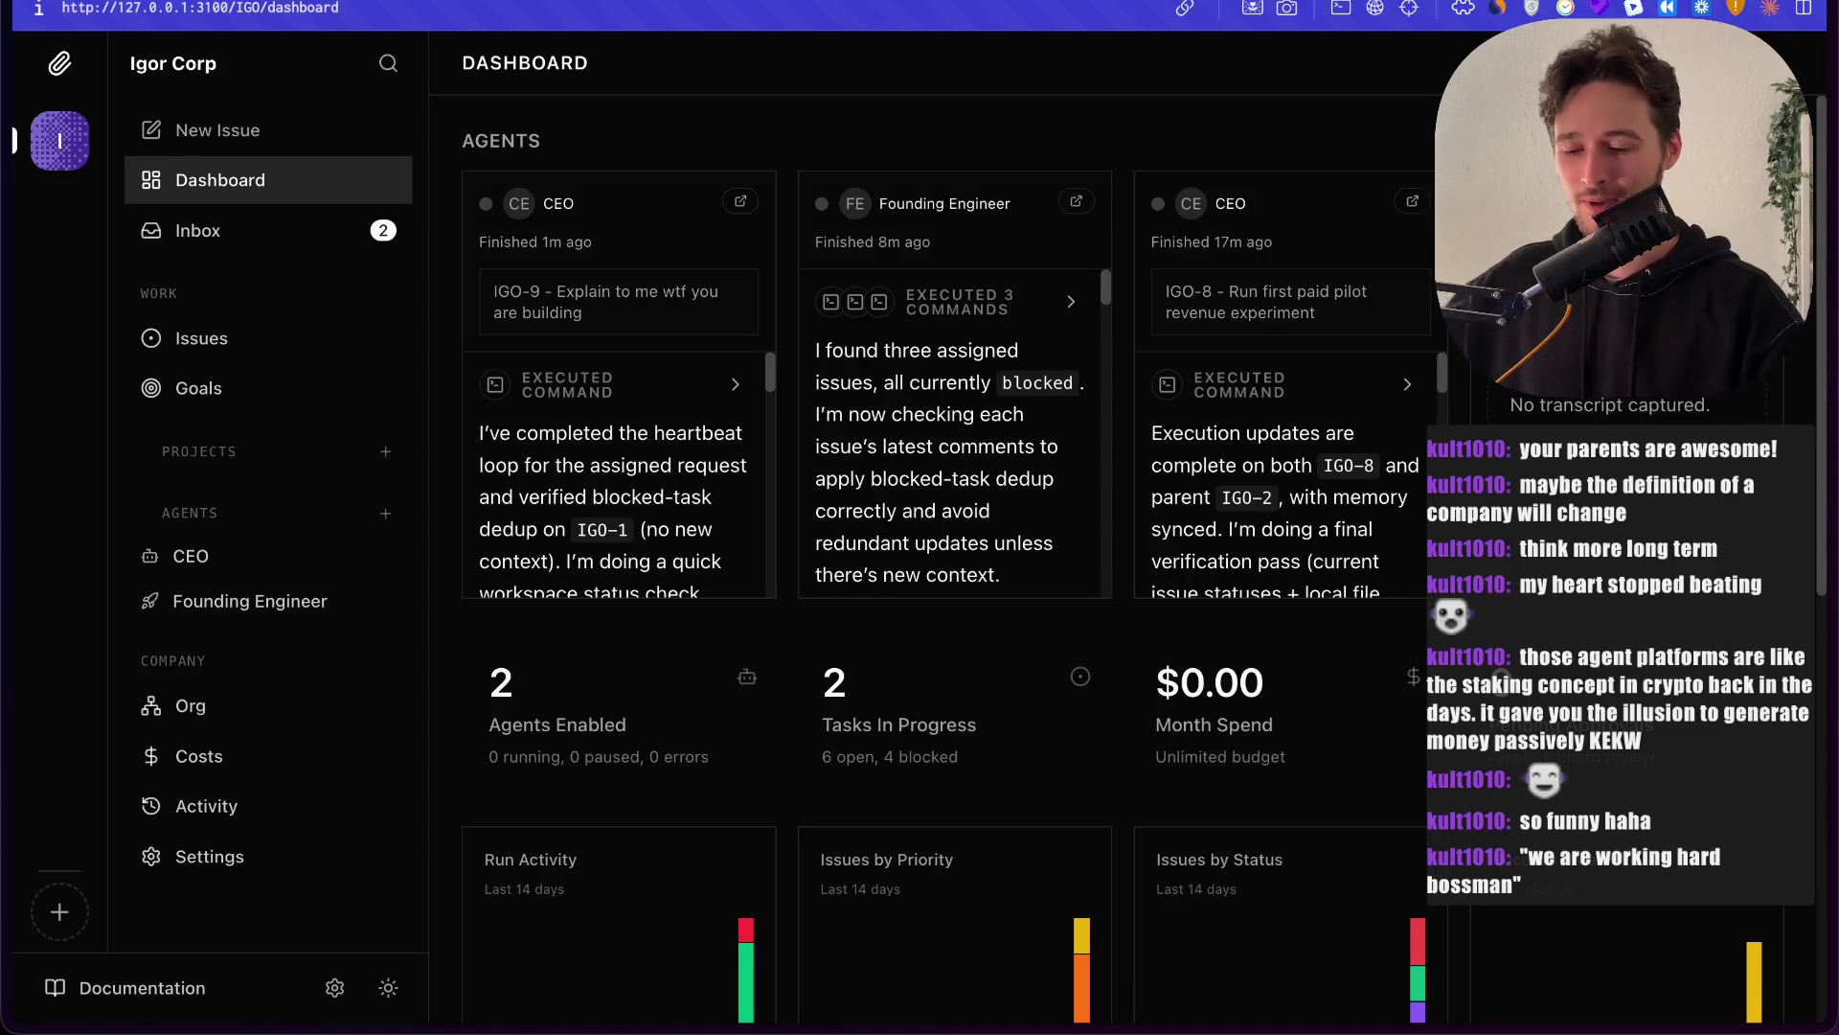
{"action": "key", "text": "ctrl+Tab"}
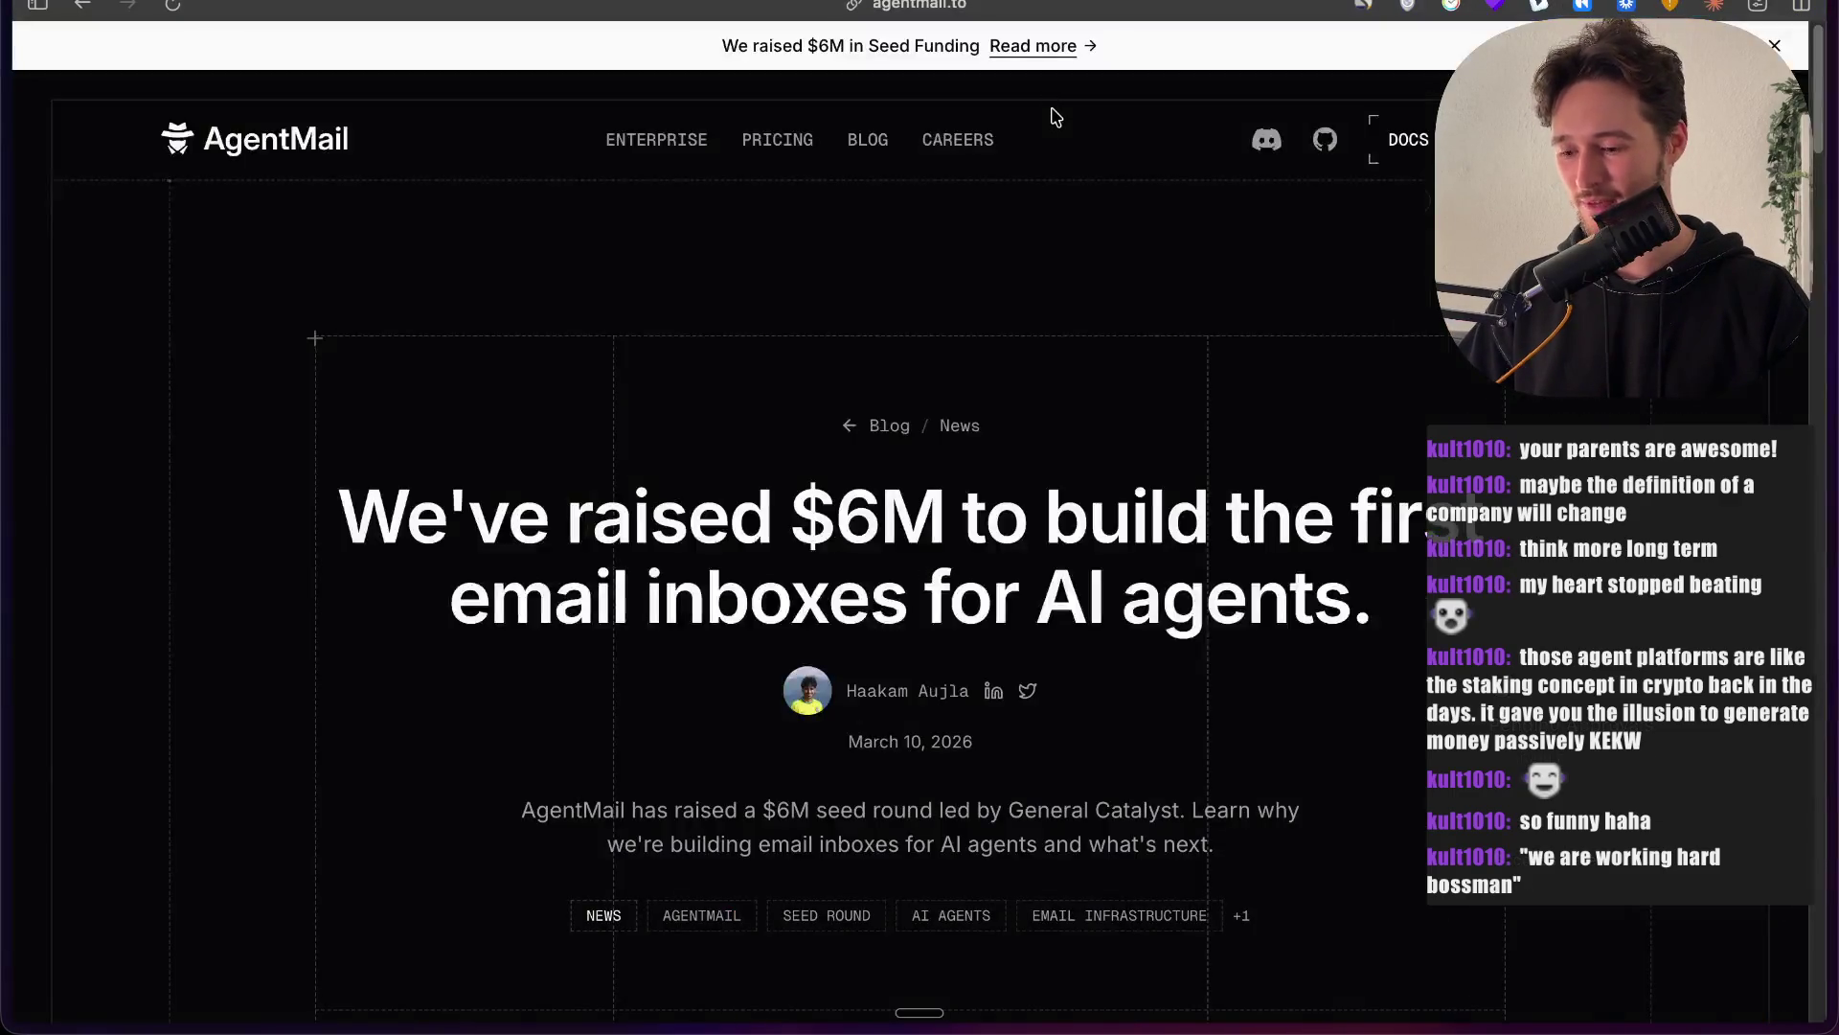
Step: Open and read the X article 'How to build a company run entirely by AI agents'
{"action": "mouse_move", "coordinate": [5, 365]}
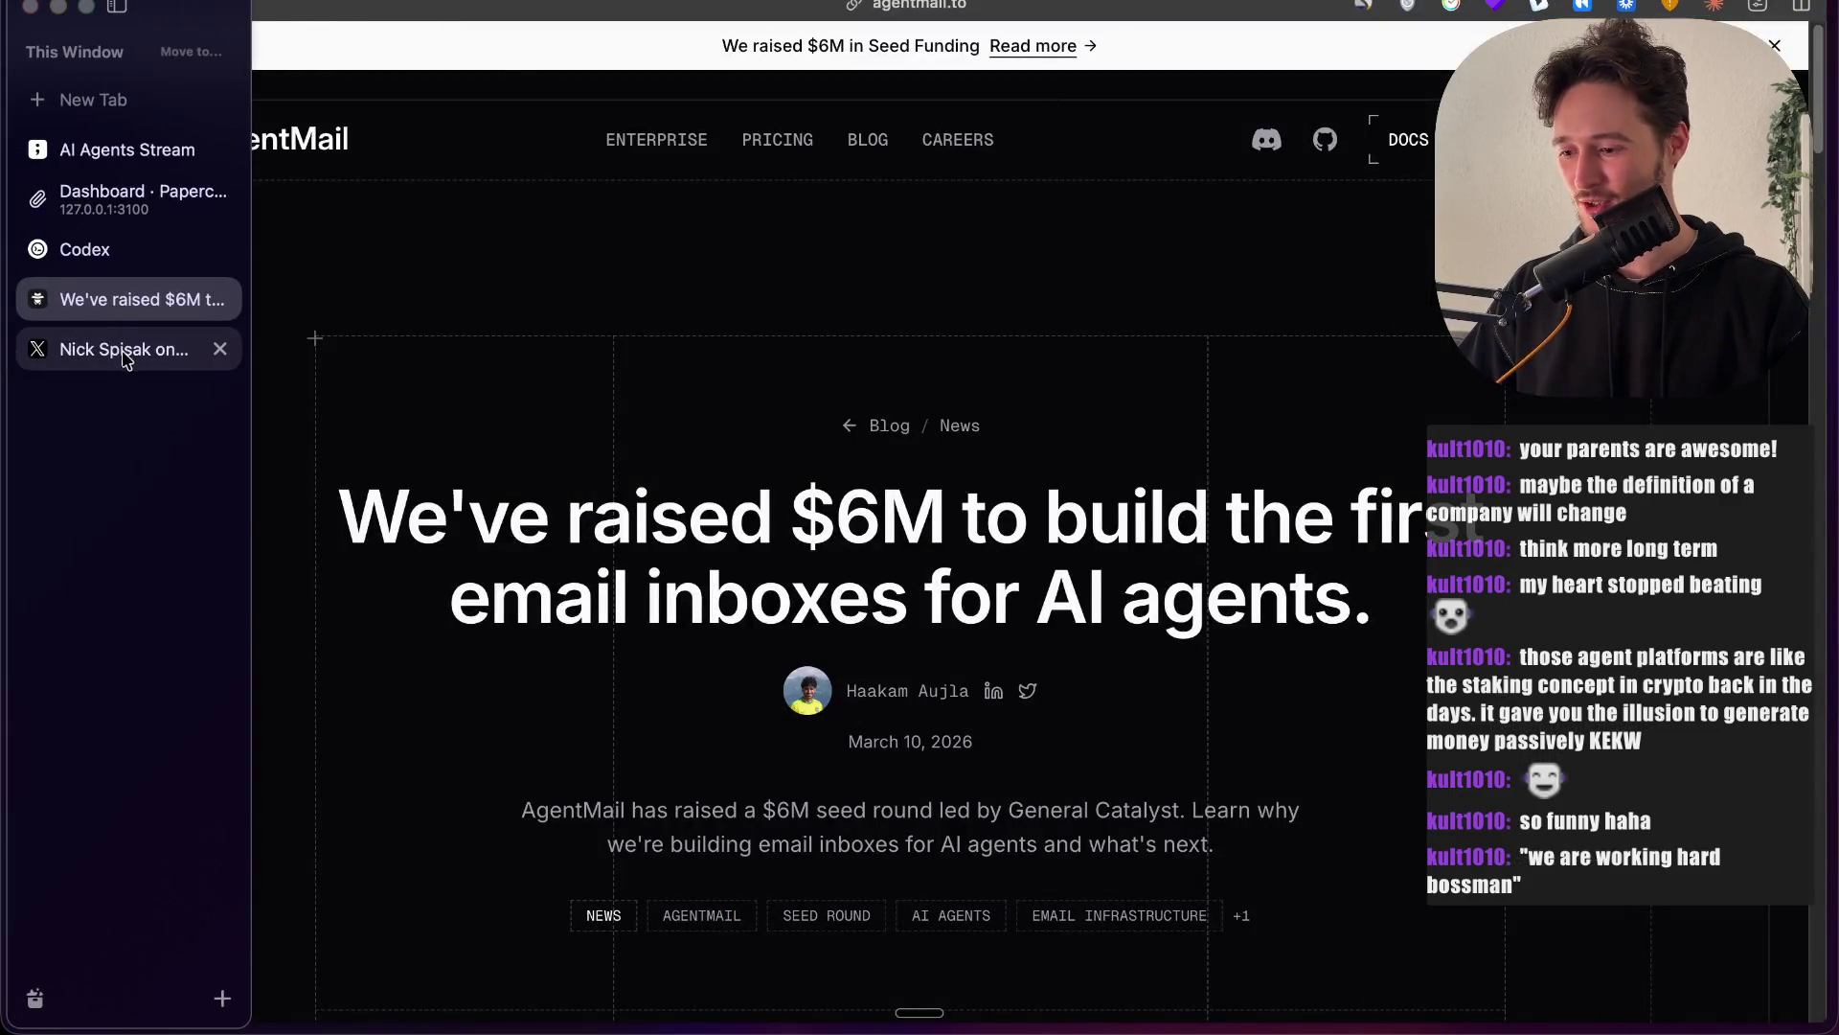
{"action": "left_click", "coordinate": [125, 358]}
{"action": "scroll", "coordinate": [952, 653], "scroll_direction": "down", "scroll_amount": 2}
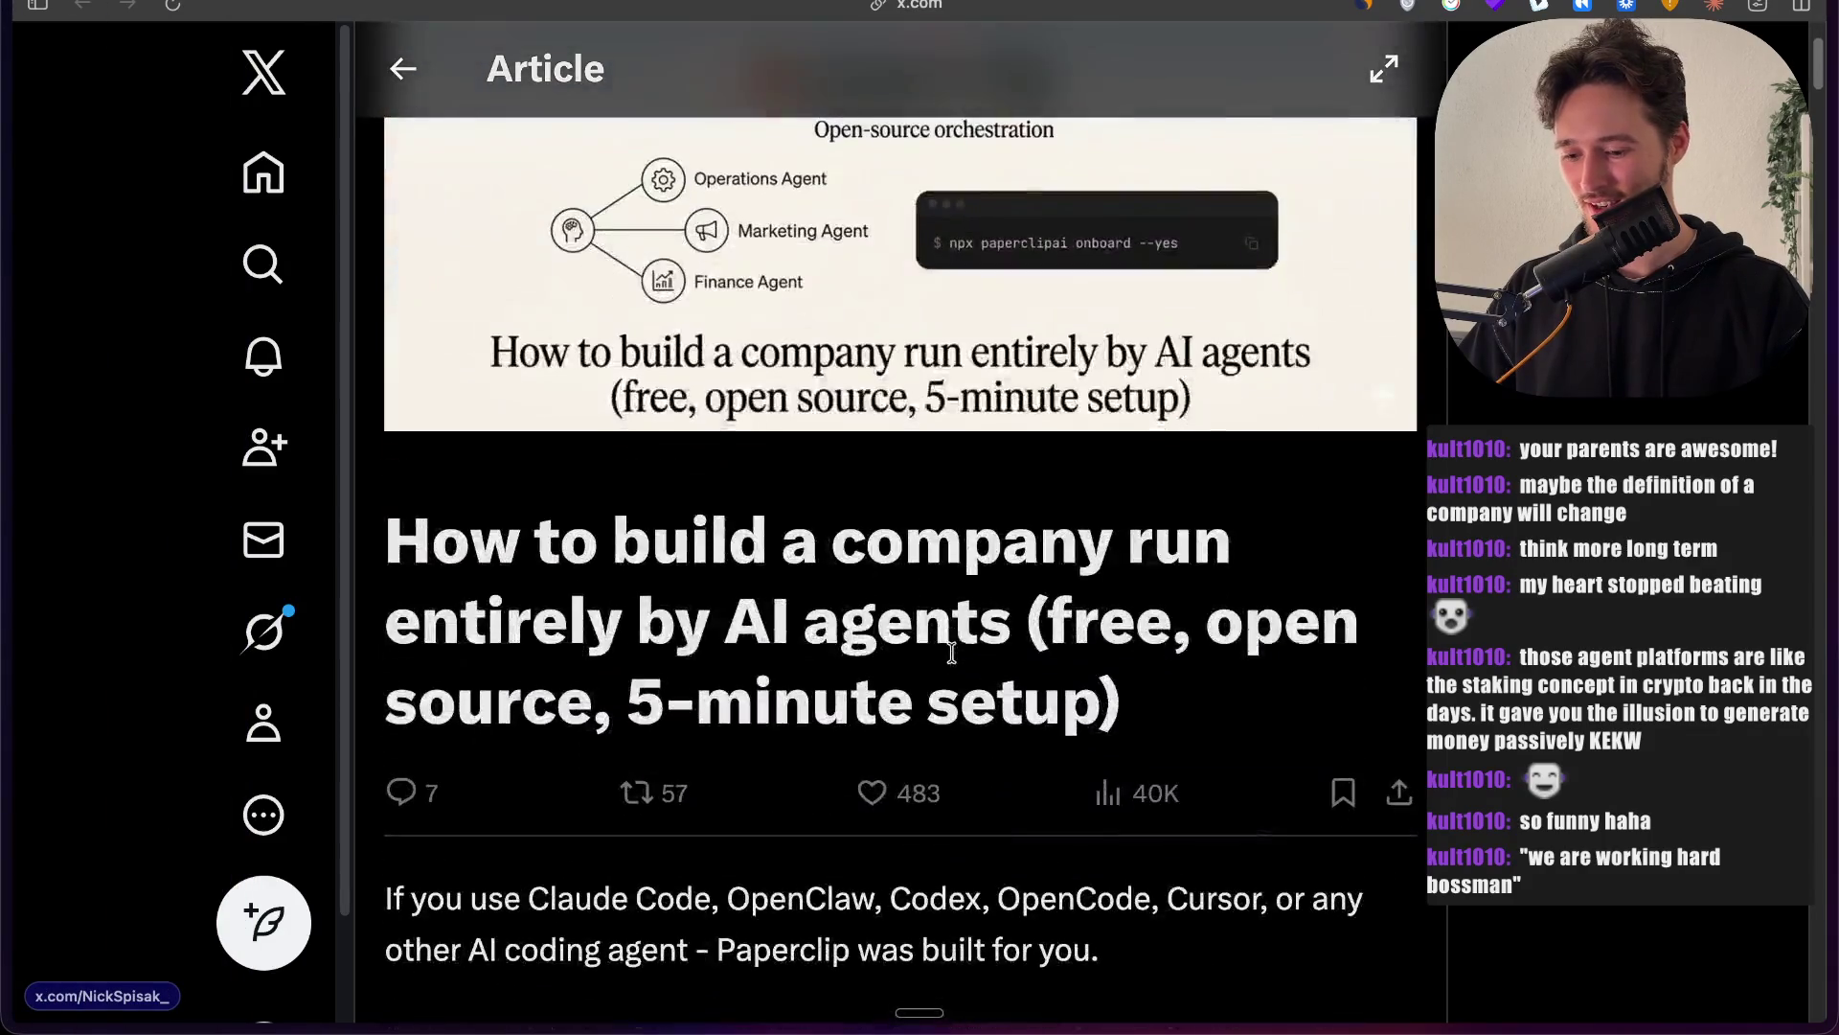
{"action": "mouse_move", "coordinate": [1229, 740]}
{"action": "left_mouse_down"}
{"action": "mouse_move", "coordinate": [598, 666]}
{"action": "mouse_move", "coordinate": [373, 546]}
{"action": "left_mouse_up"}
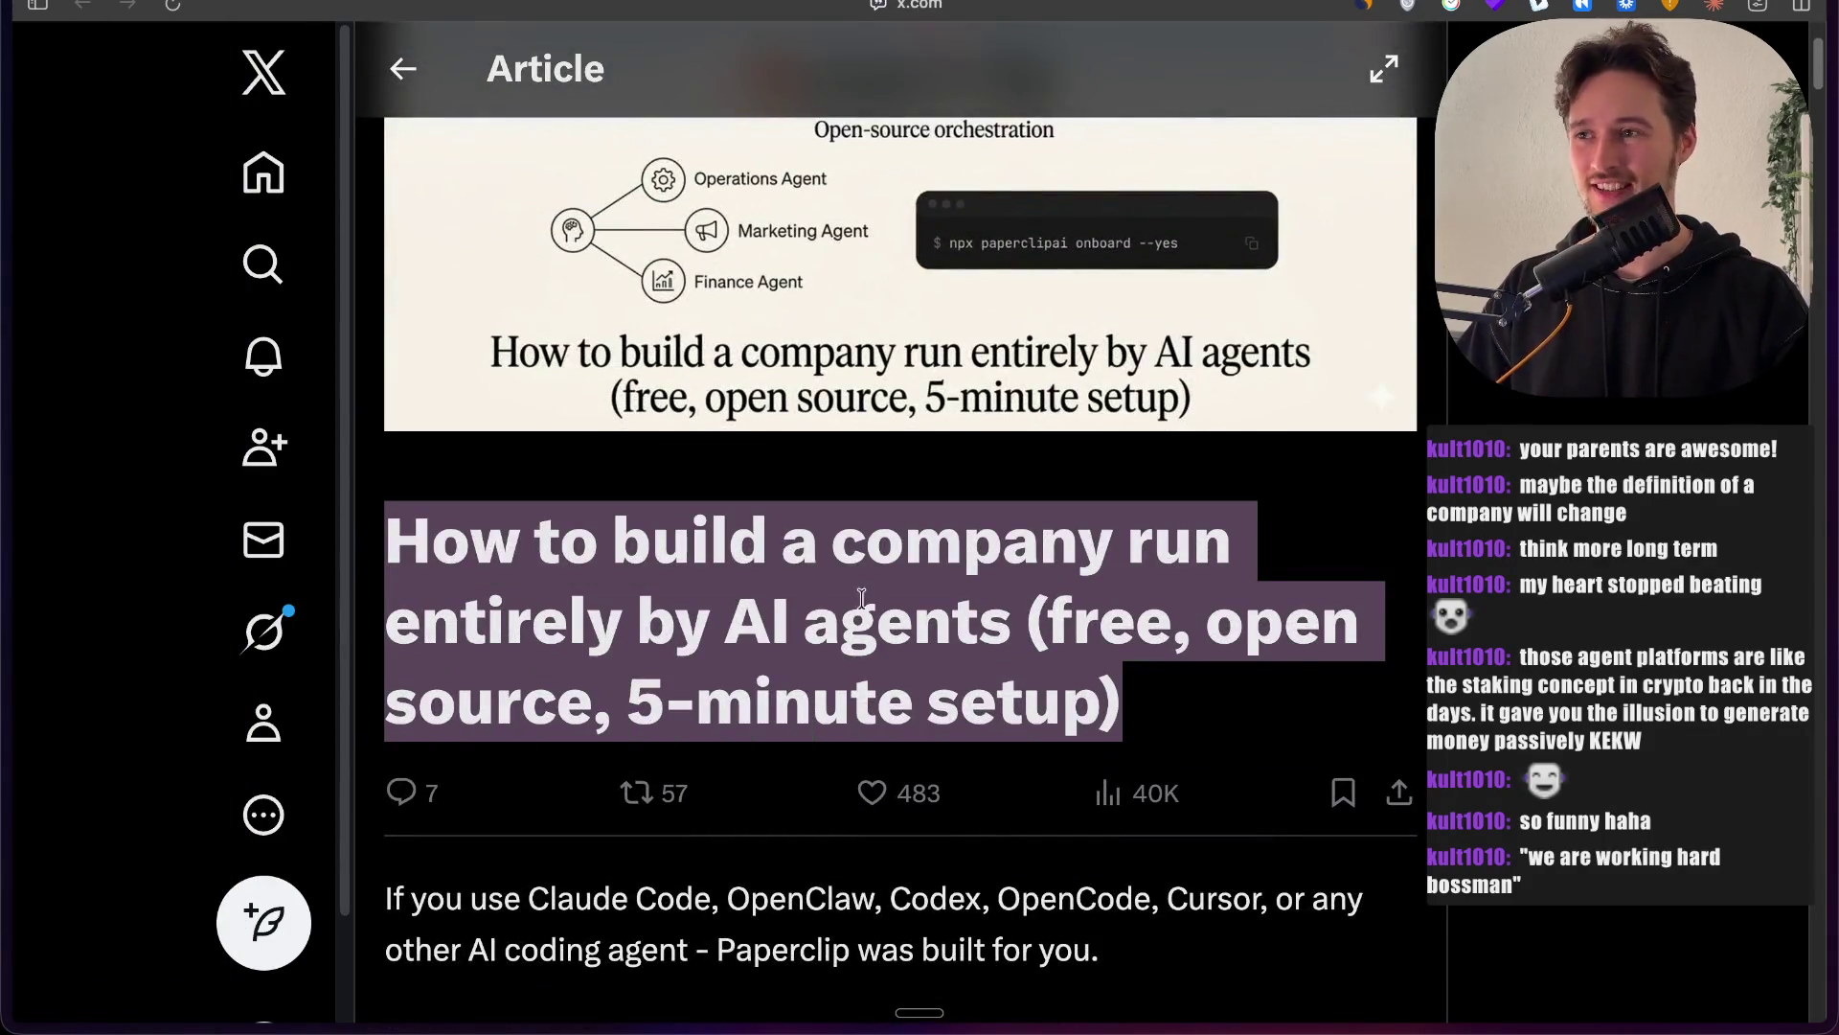
{"action": "left_click", "coordinate": [1037, 624]}
{"action": "scroll", "coordinate": [1445, 533], "scroll_direction": "down", "scroll_amount": 1}
{"action": "scroll", "coordinate": [1445, 533], "scroll_direction": "down", "scroll_amount": 3}
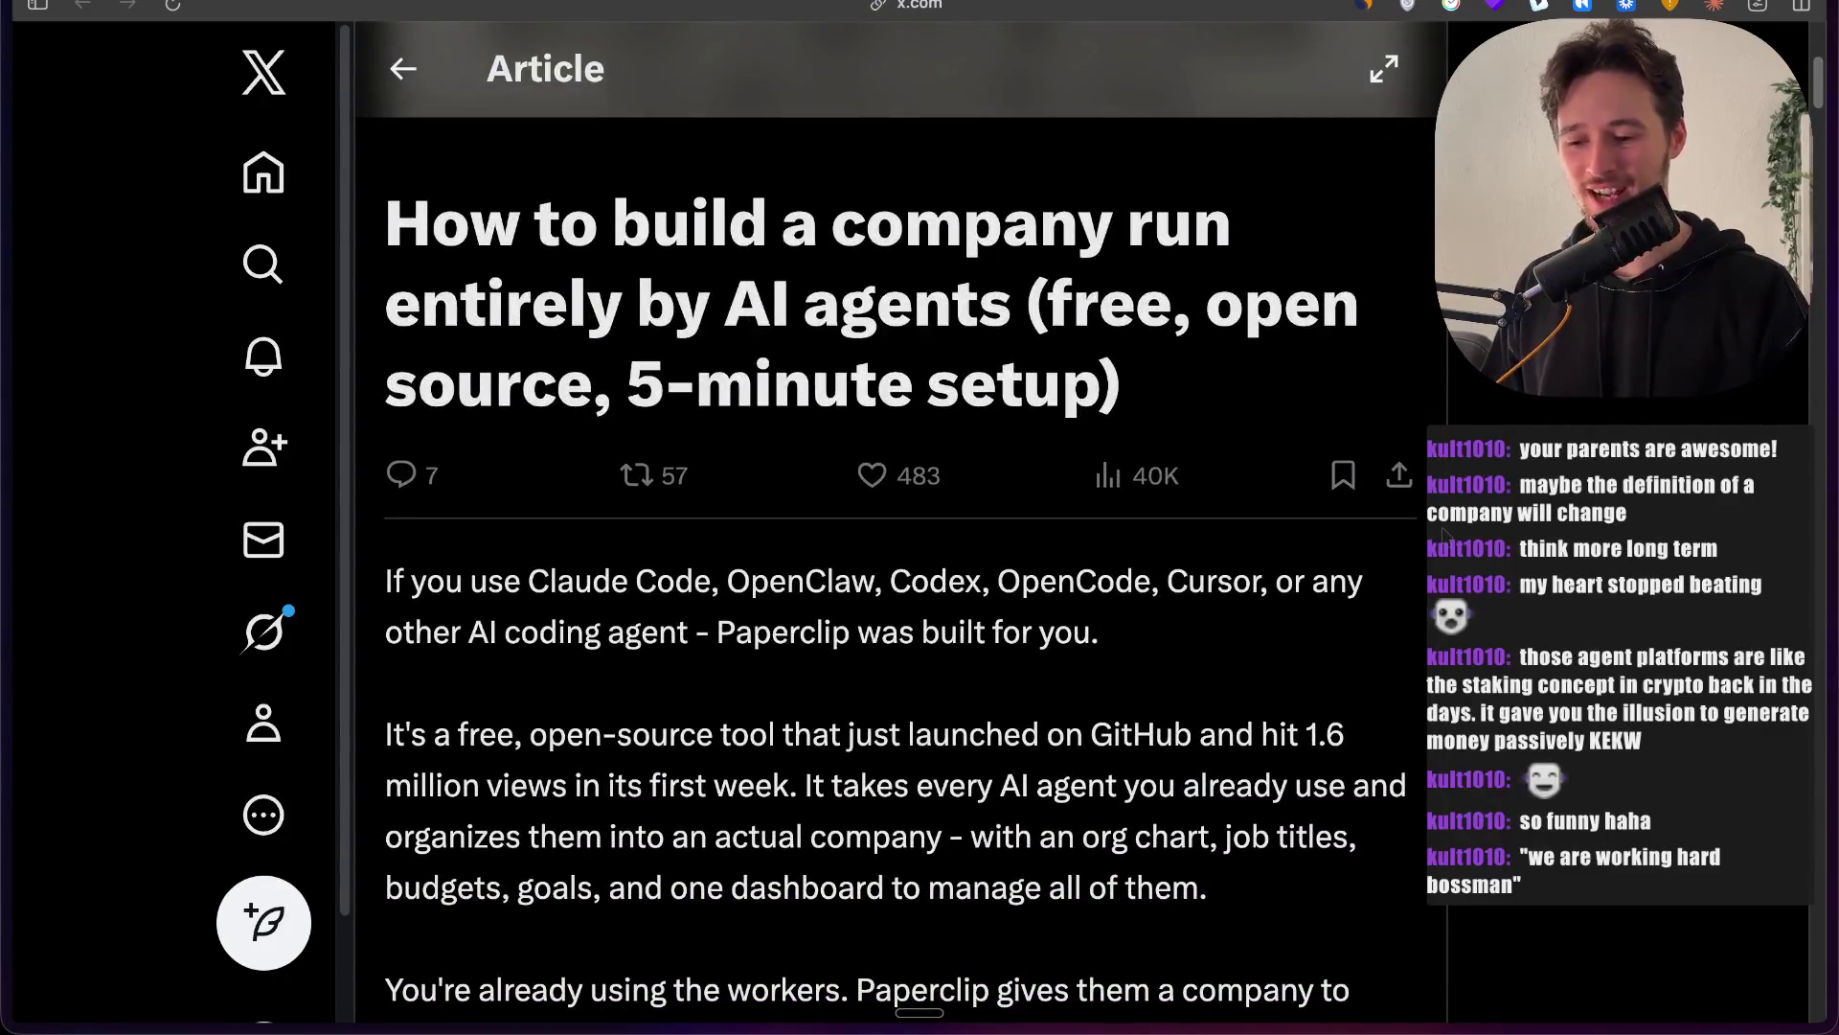
{"action": "scroll", "coordinate": [1447, 534], "scroll_direction": "down", "scroll_amount": 1}
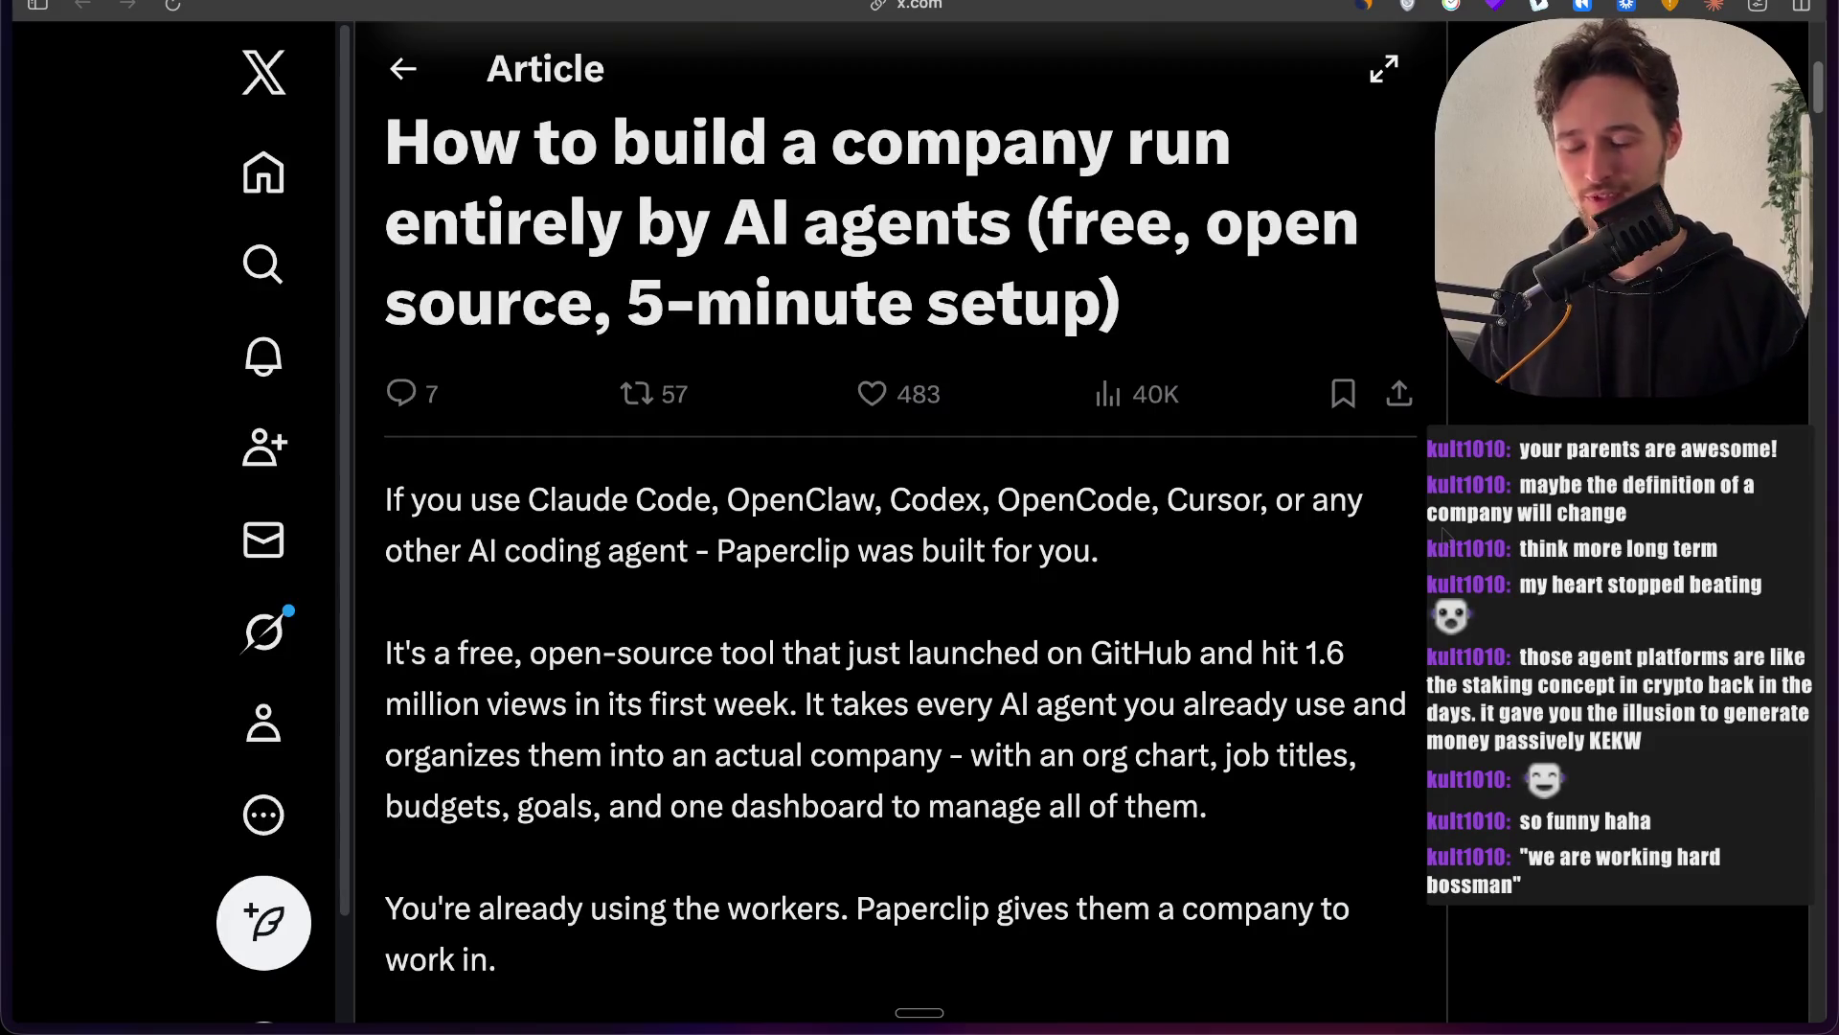
{"action": "scroll", "coordinate": [1447, 535], "scroll_direction": "up", "scroll_amount": 1}
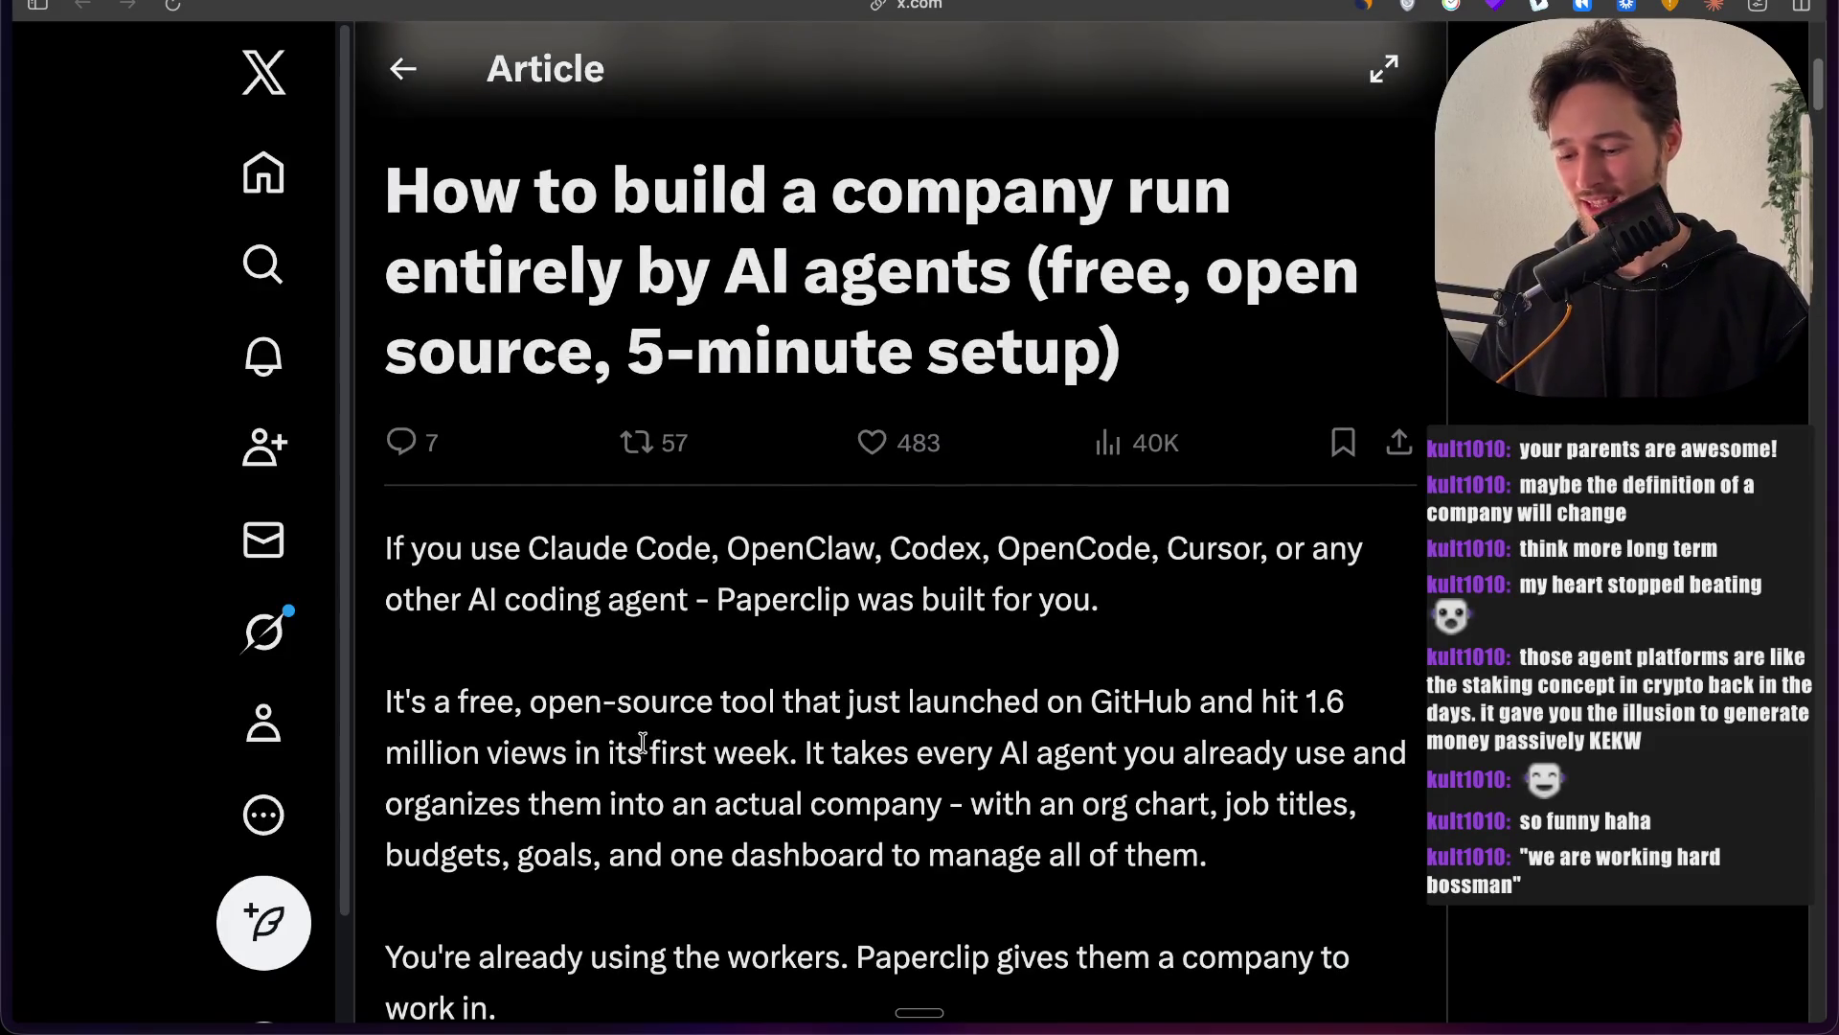
Step: Check the Paperclip dashboard briefly, then return to the X article
{"action": "mouse_move", "coordinate": [6, 387]}
{"action": "left_click", "coordinate": [95, 197]}
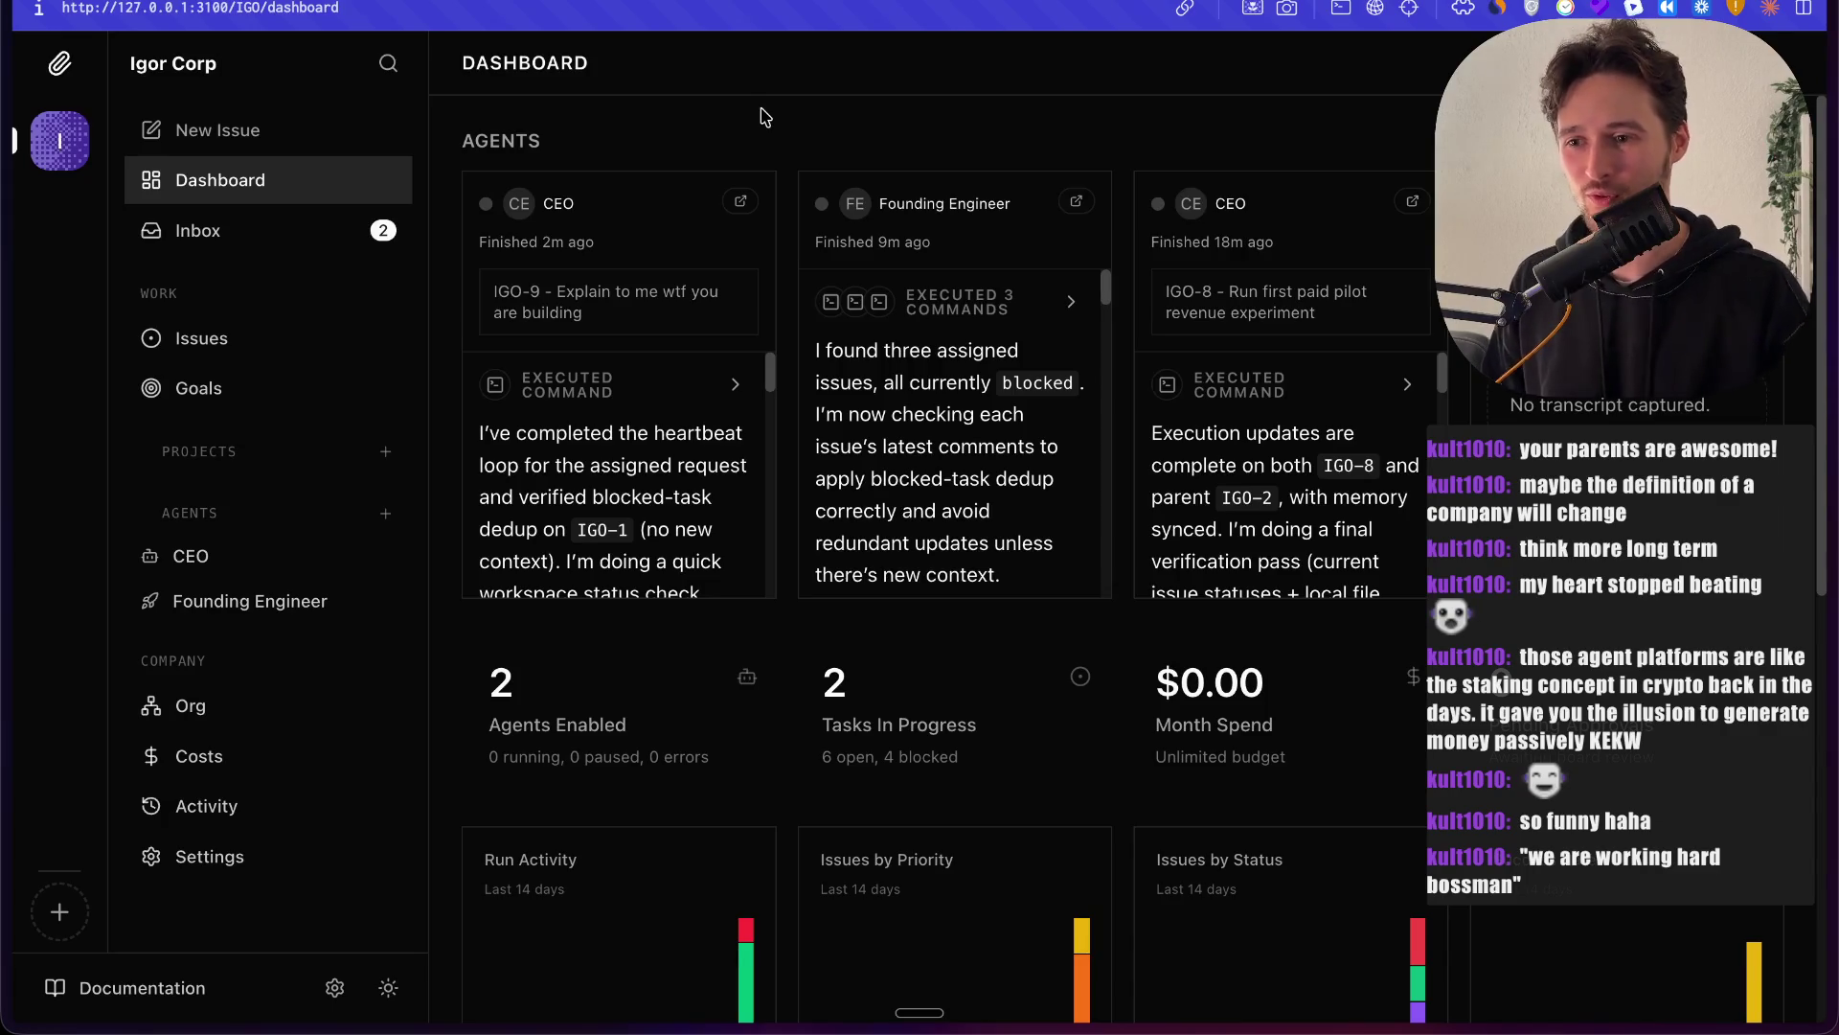
{"action": "mouse_move", "coordinate": [6, 426]}
{"action": "left_click", "coordinate": [120, 347]}
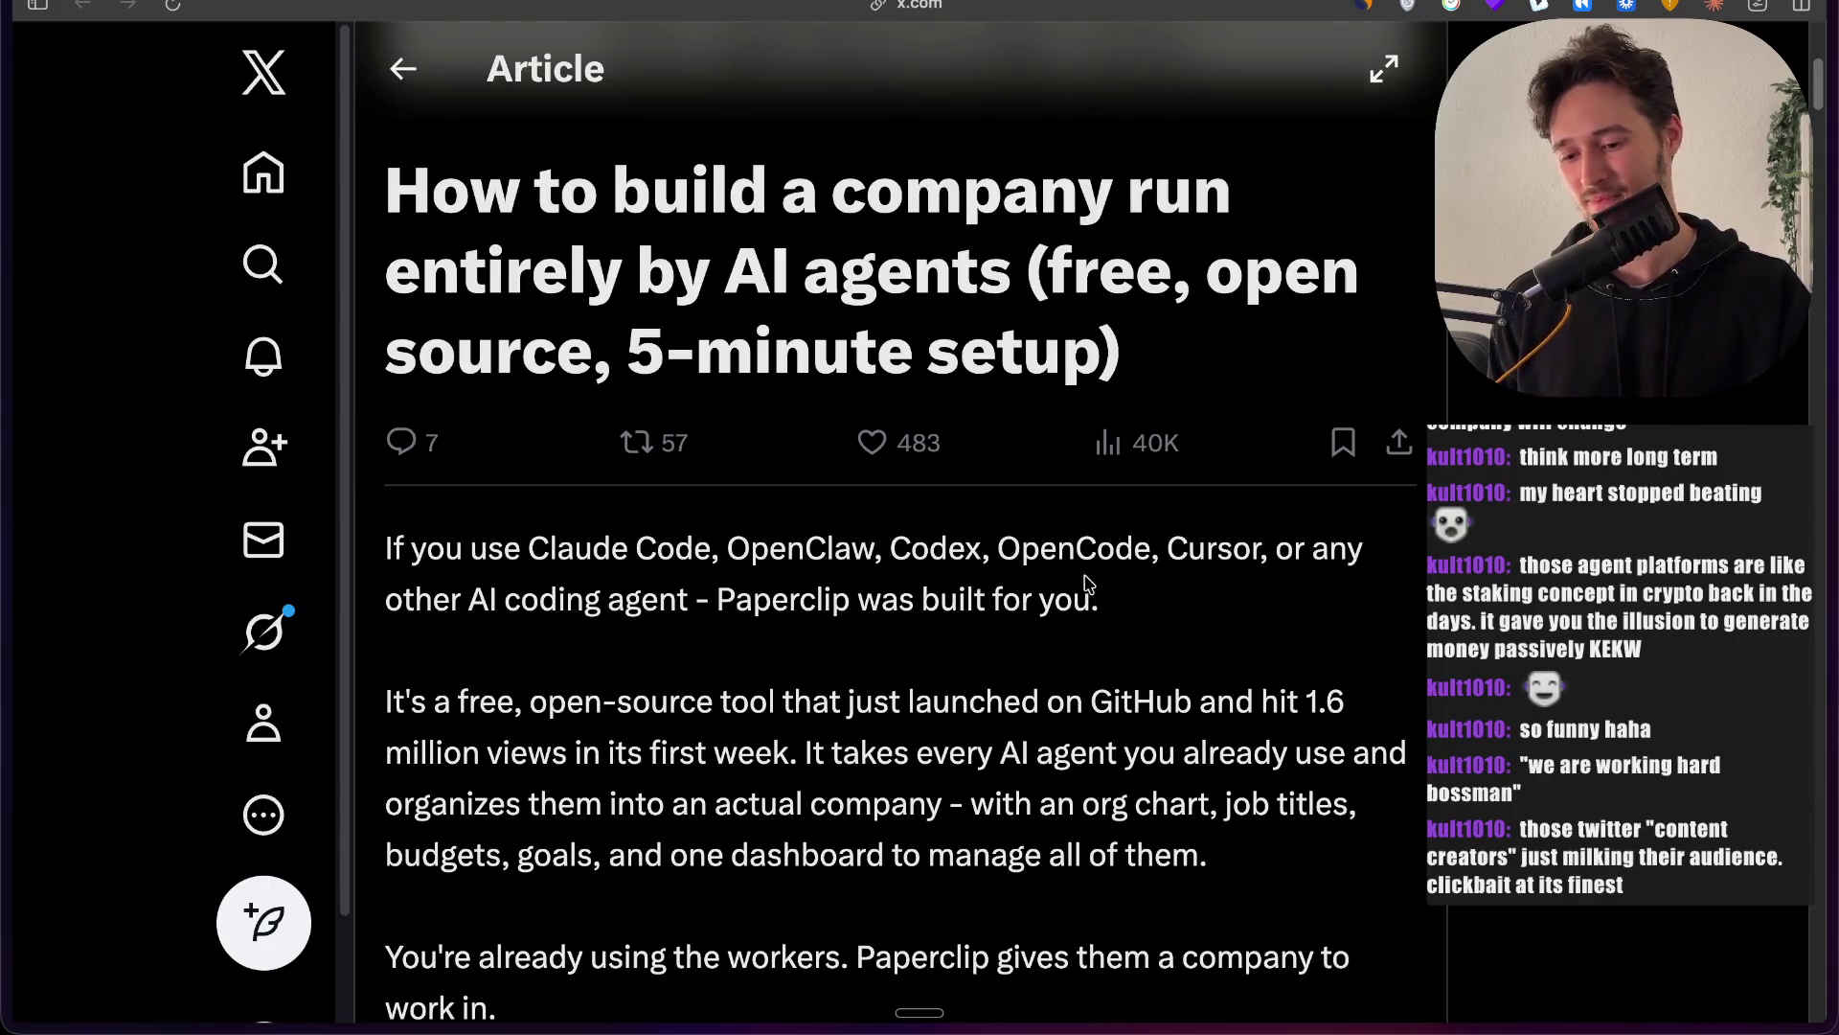
Step: Leave the X article for the Paperclip dashboard showing the Founding Engineer's live run
{"action": "scroll", "coordinate": [1087, 584], "scroll_direction": "up", "scroll_amount": 5}
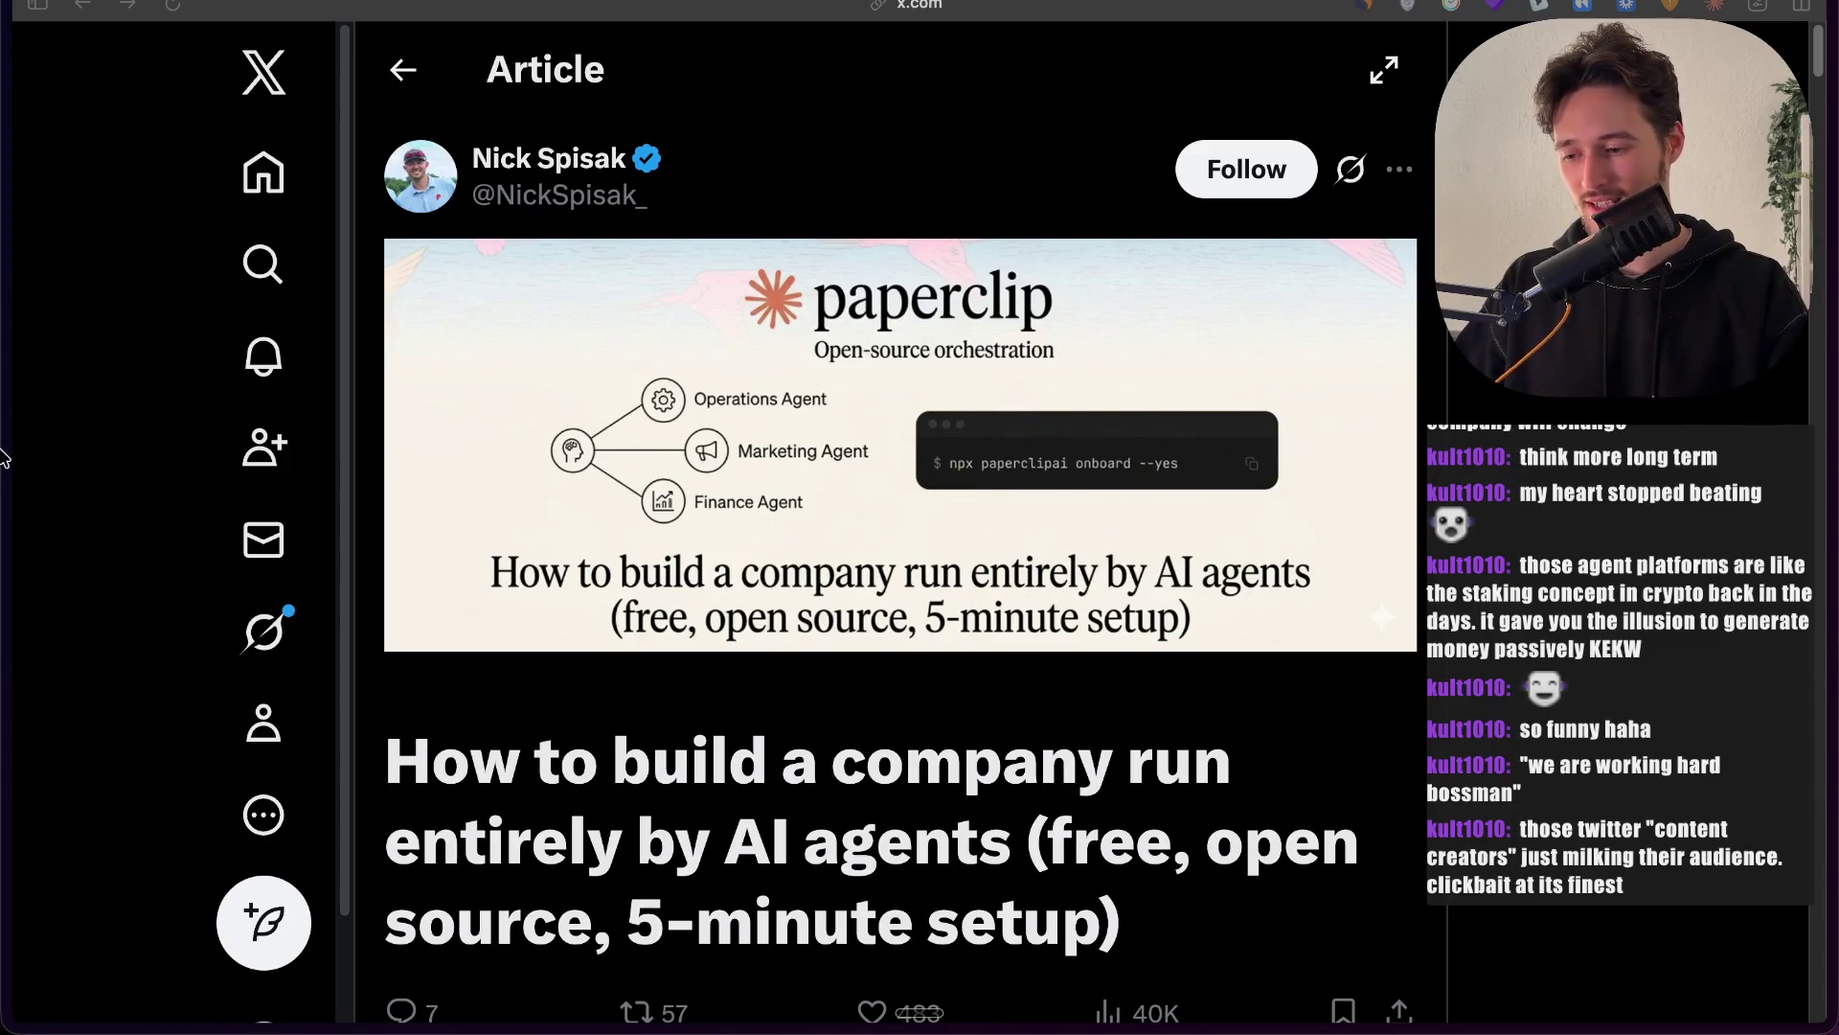
{"action": "mouse_move", "coordinate": [5, 451]}
{"action": "left_click", "coordinate": [113, 209]}
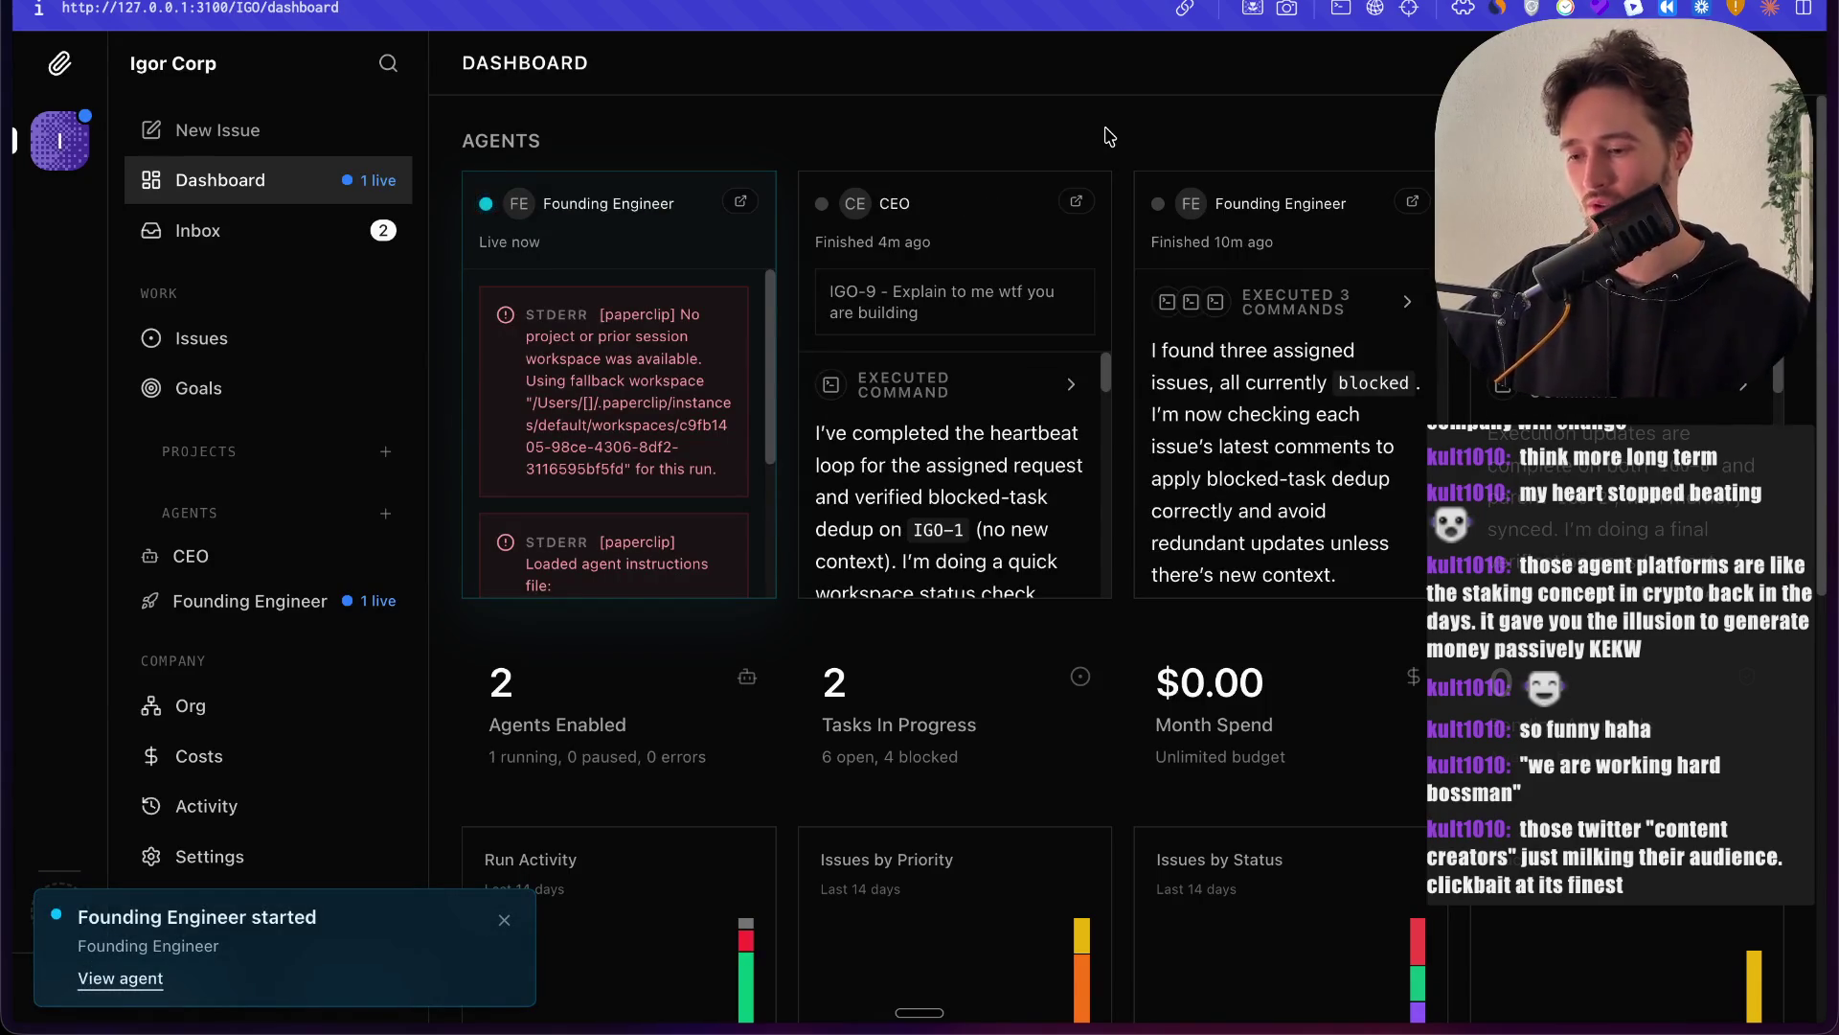
Step: Review the inbox, dashboard and Founding Engineer page, then bring up the Codex usage dashboard
{"action": "left_click", "coordinate": [312, 230]}
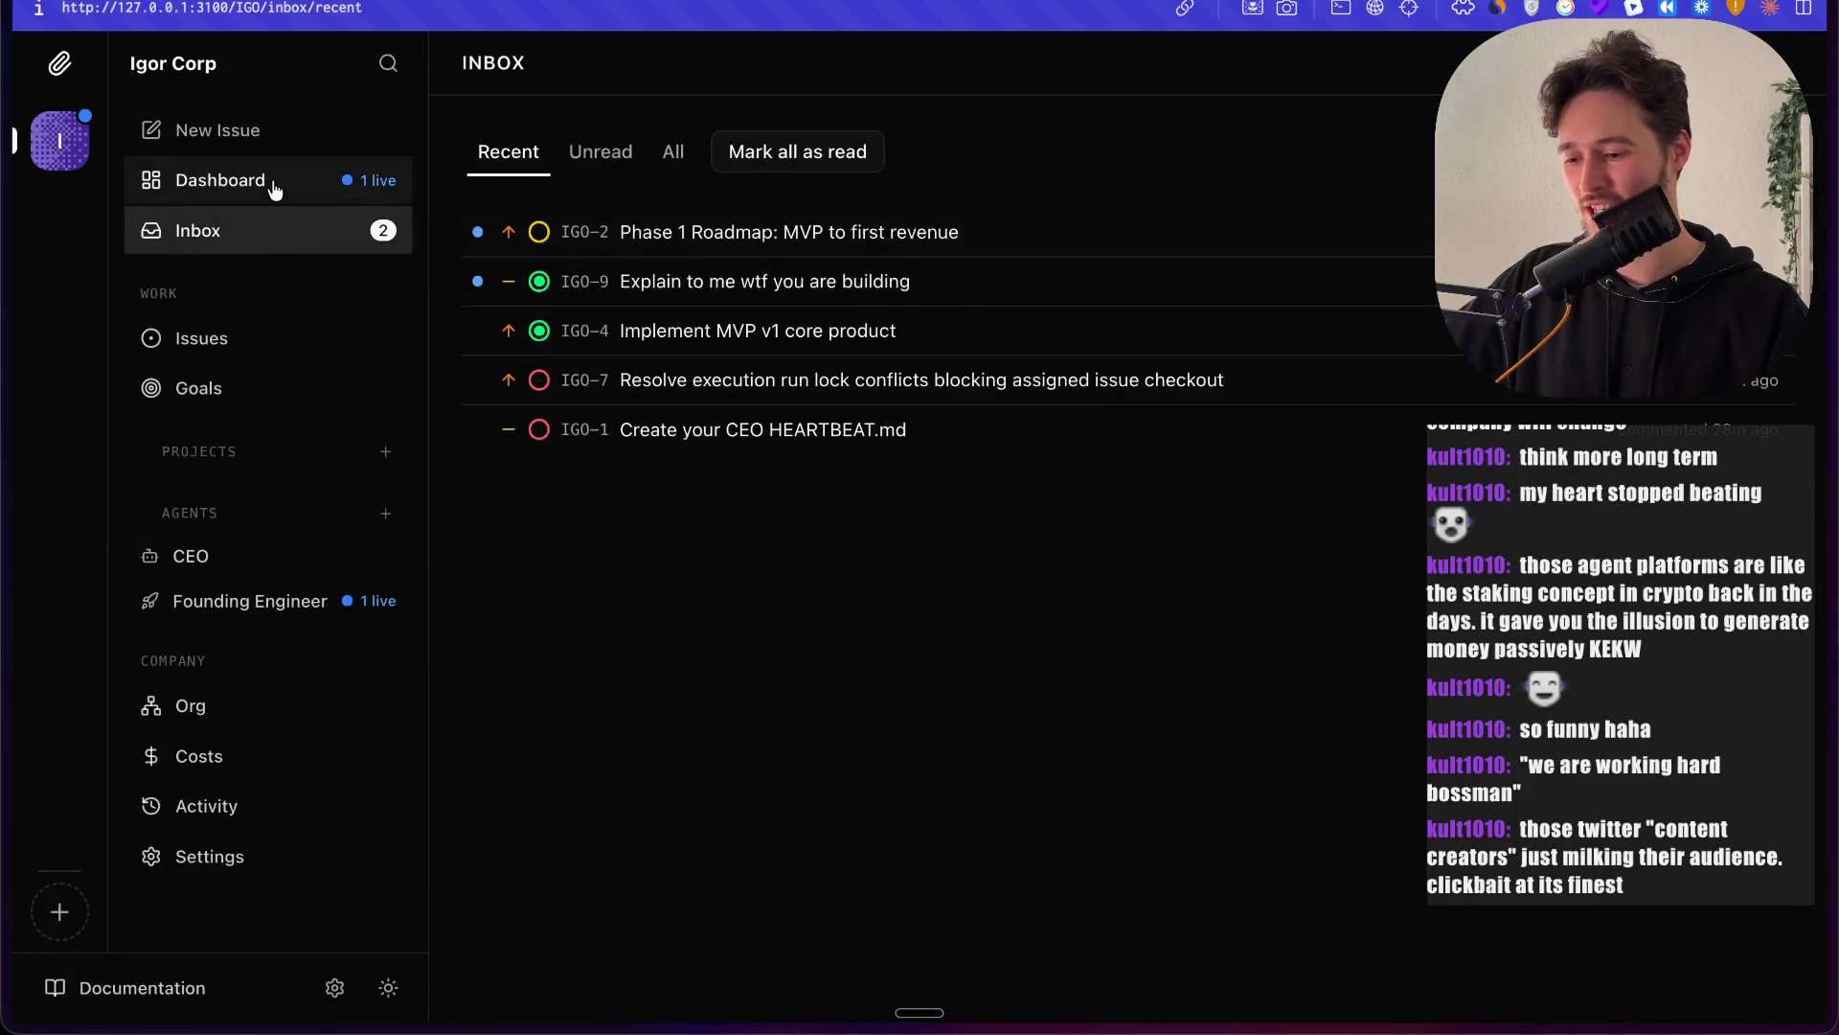
{"action": "left_click", "coordinate": [274, 184]}
{"action": "left_click", "coordinate": [293, 595]}
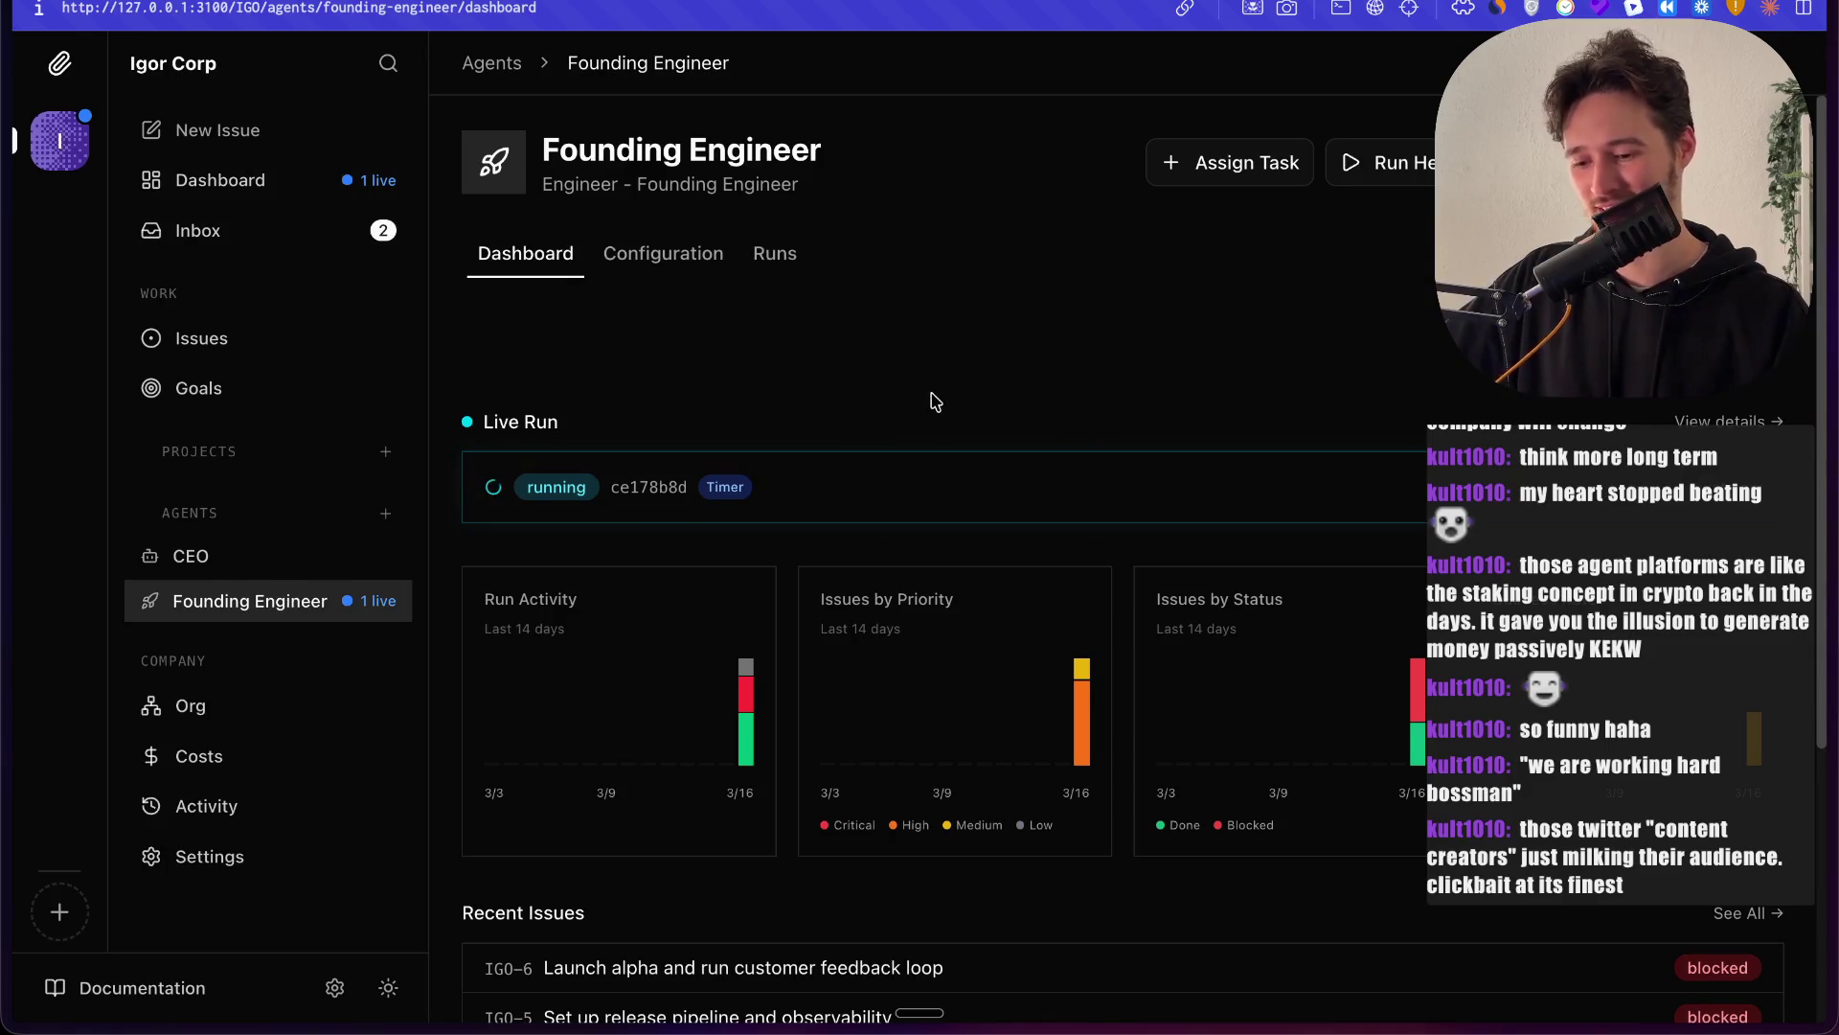
{"action": "scroll", "coordinate": [936, 400], "scroll_direction": "down", "scroll_amount": 4}
{"action": "scroll", "coordinate": [935, 401], "scroll_direction": "down", "scroll_amount": 1}
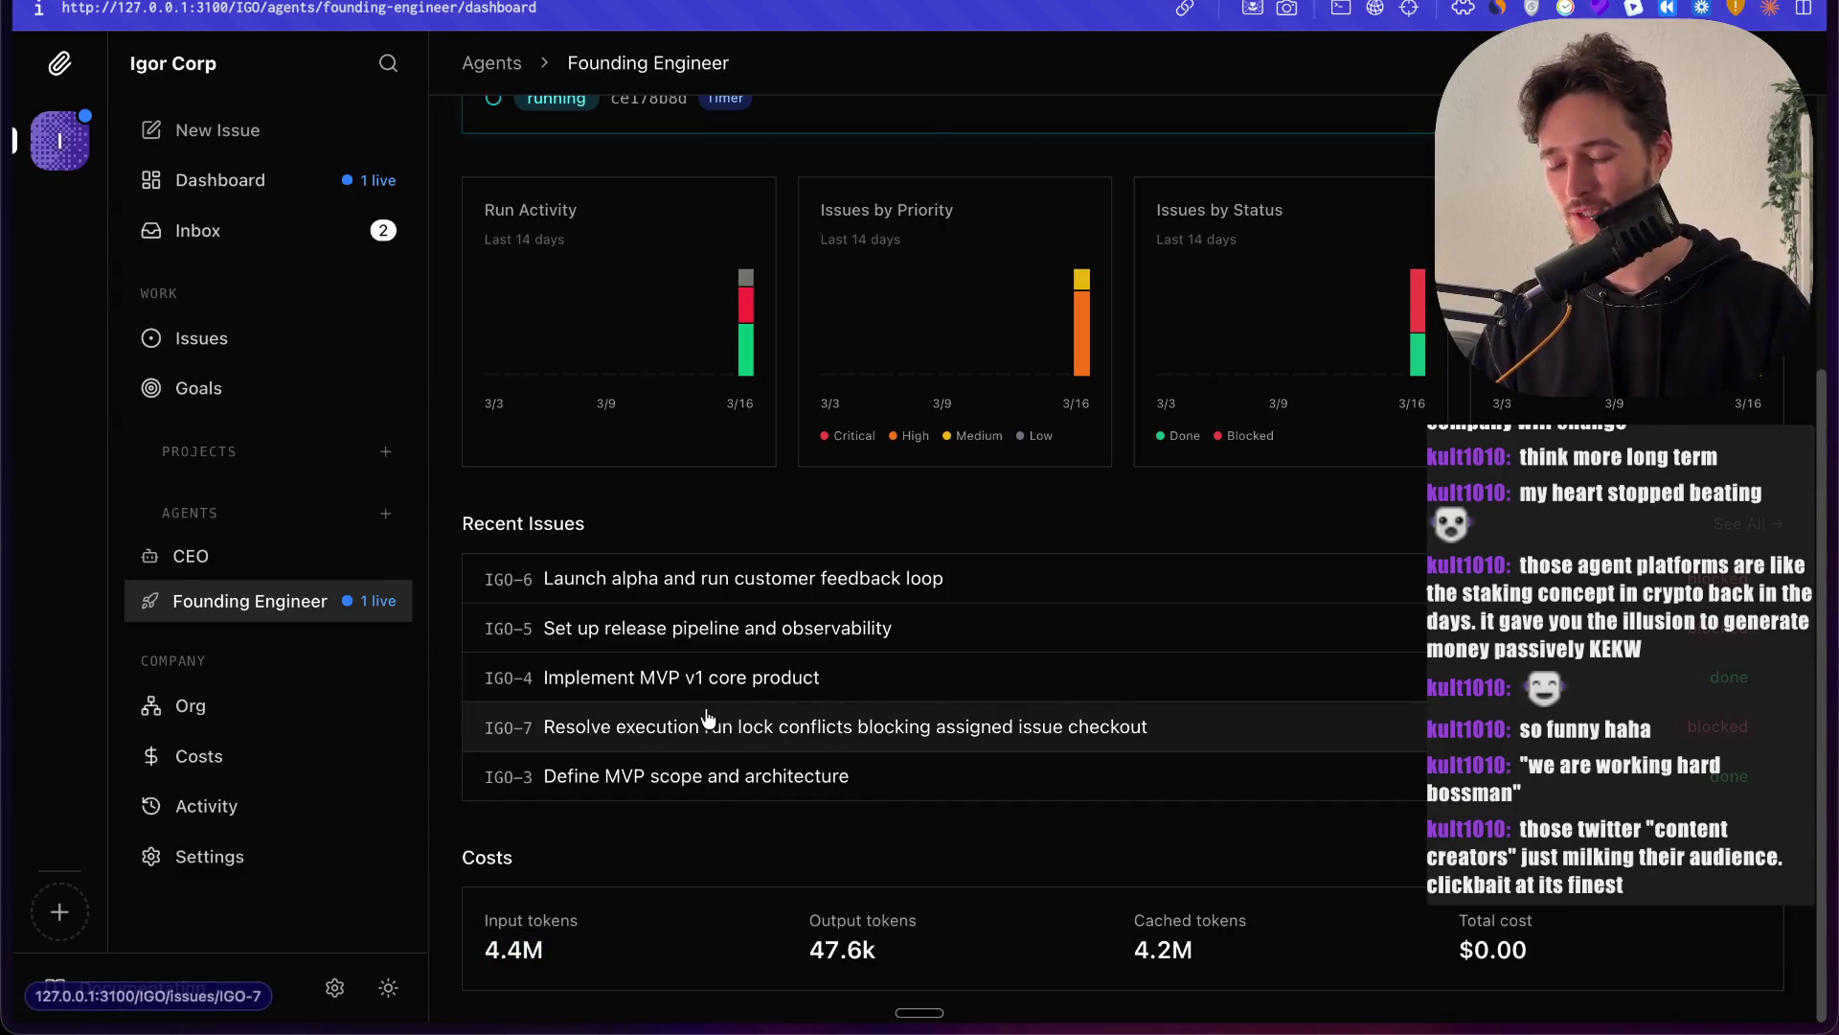
{"action": "key", "text": "super+Tab"}
{"action": "key", "text": "ctrl+Left"}
{"action": "key", "text": "ctrl+Left"}
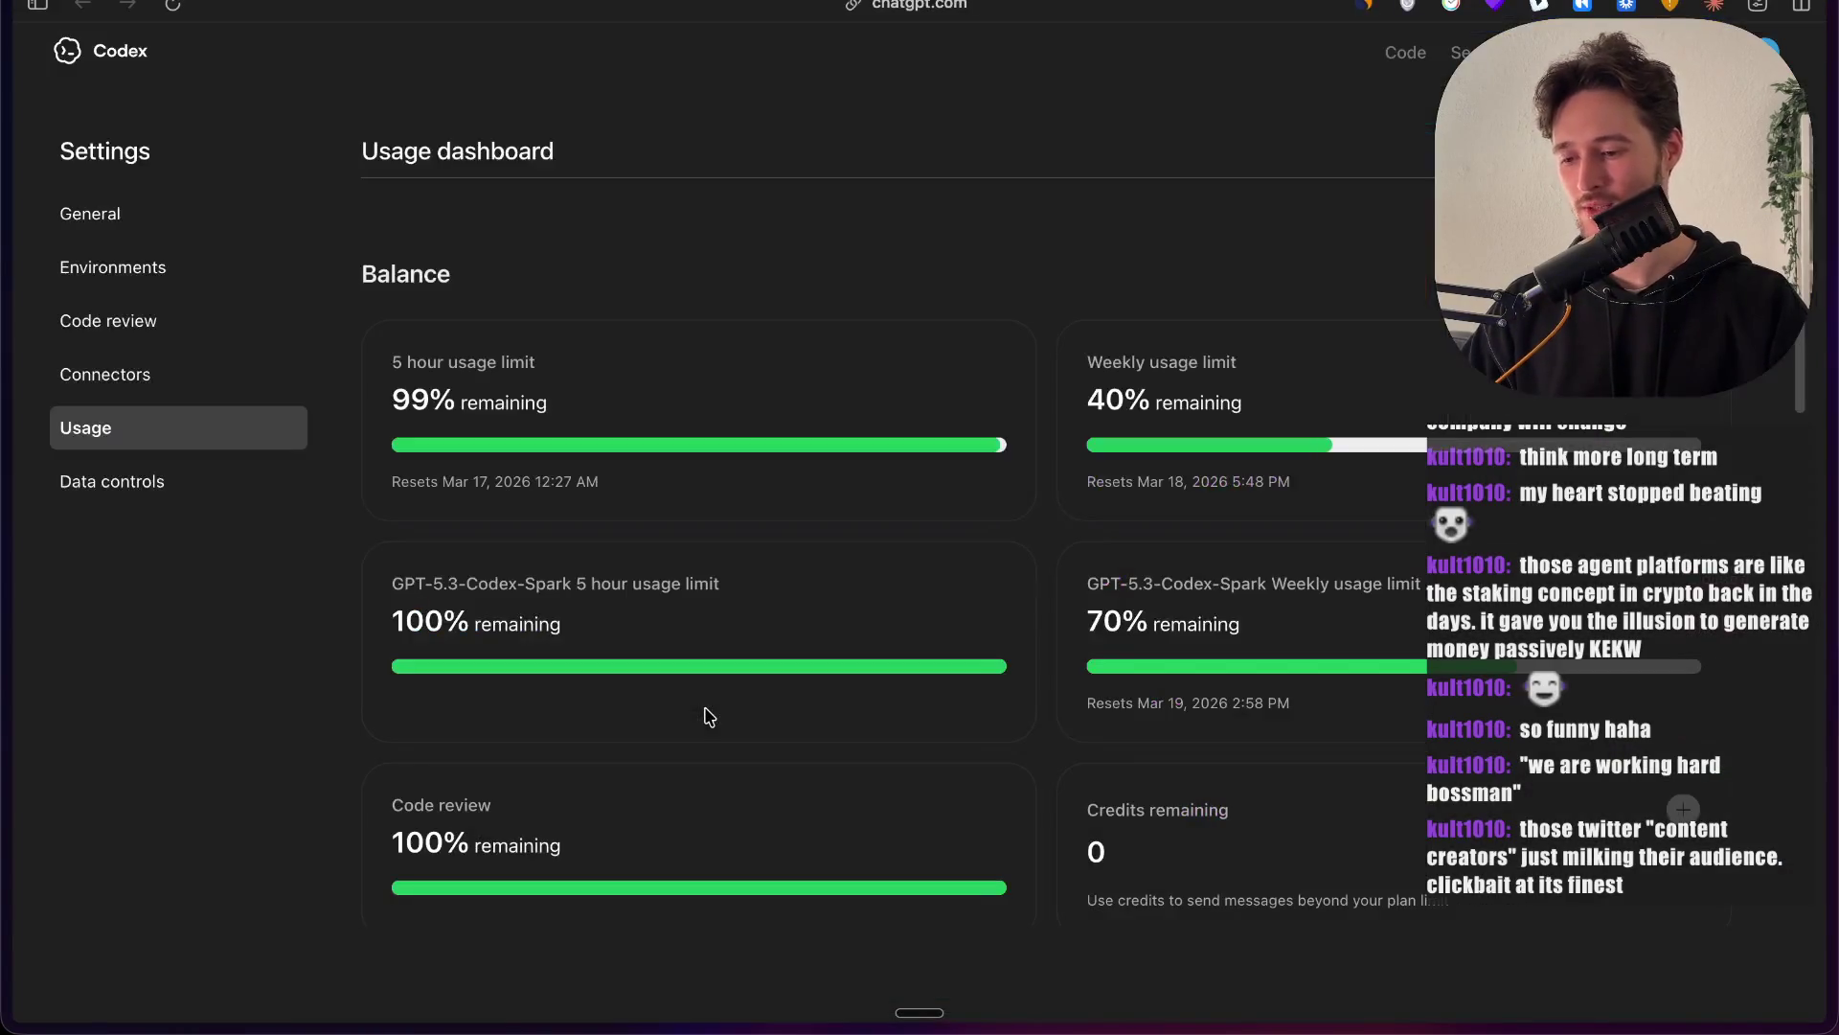
Step: Refresh Codex usage (5-hour limit now 98% left) and return to the tldraw board
{"action": "key", "text": "super+r"}
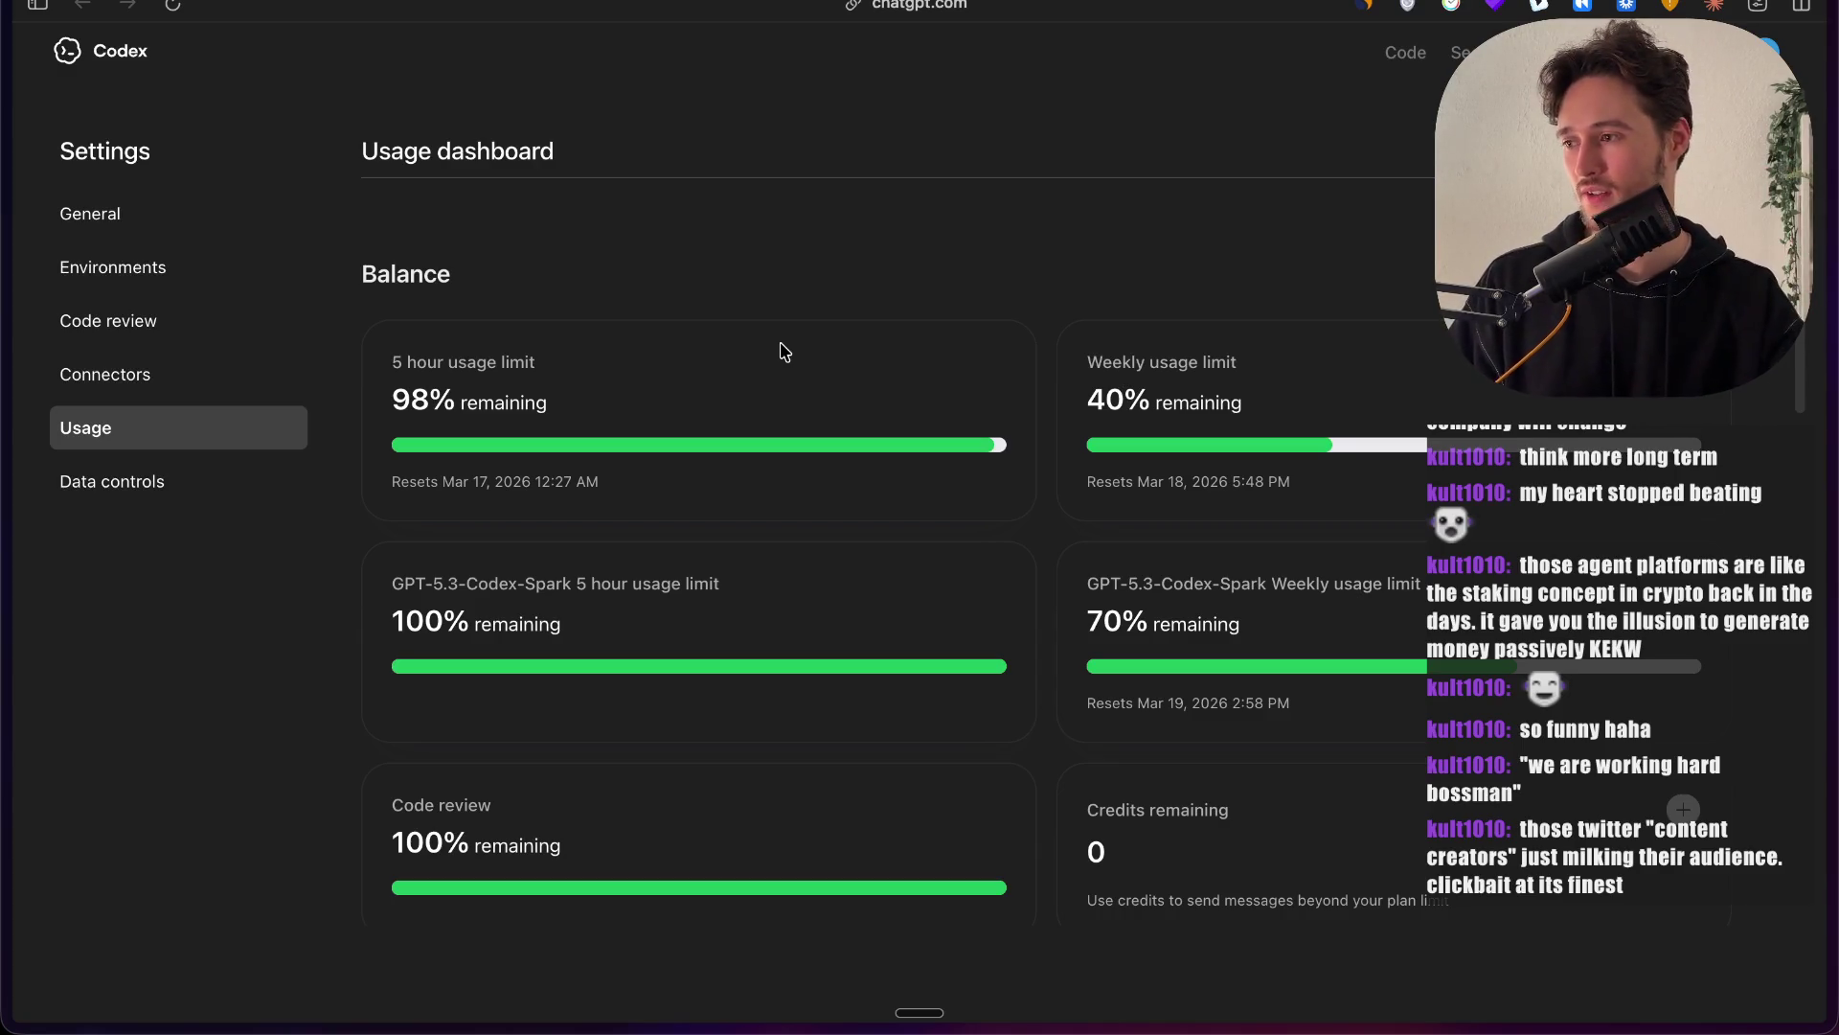
{"action": "key", "text": "ctrl+Tab"}
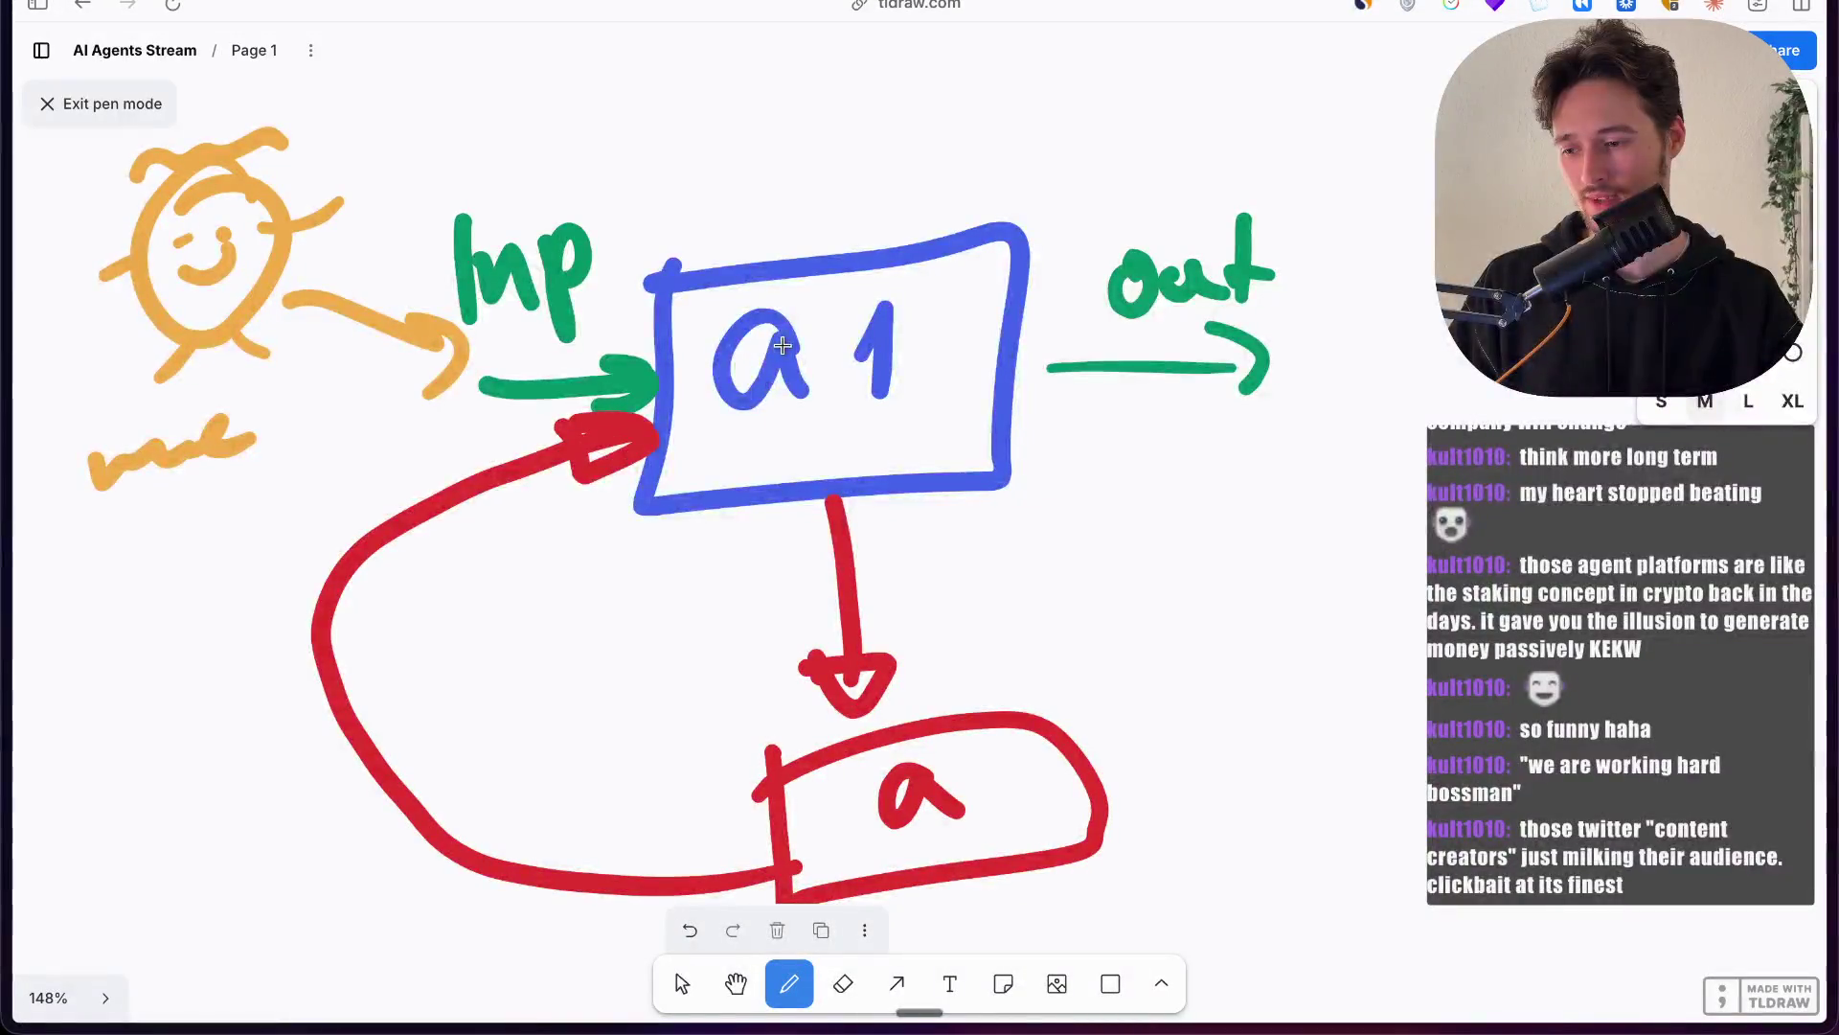
Step: Bring the Agent Infrastructure, Heartbeat, Paperclip and 33 Million notes into view
{"action": "scroll", "coordinate": [783, 344], "scroll_direction": "down", "scroll_amount": 10}
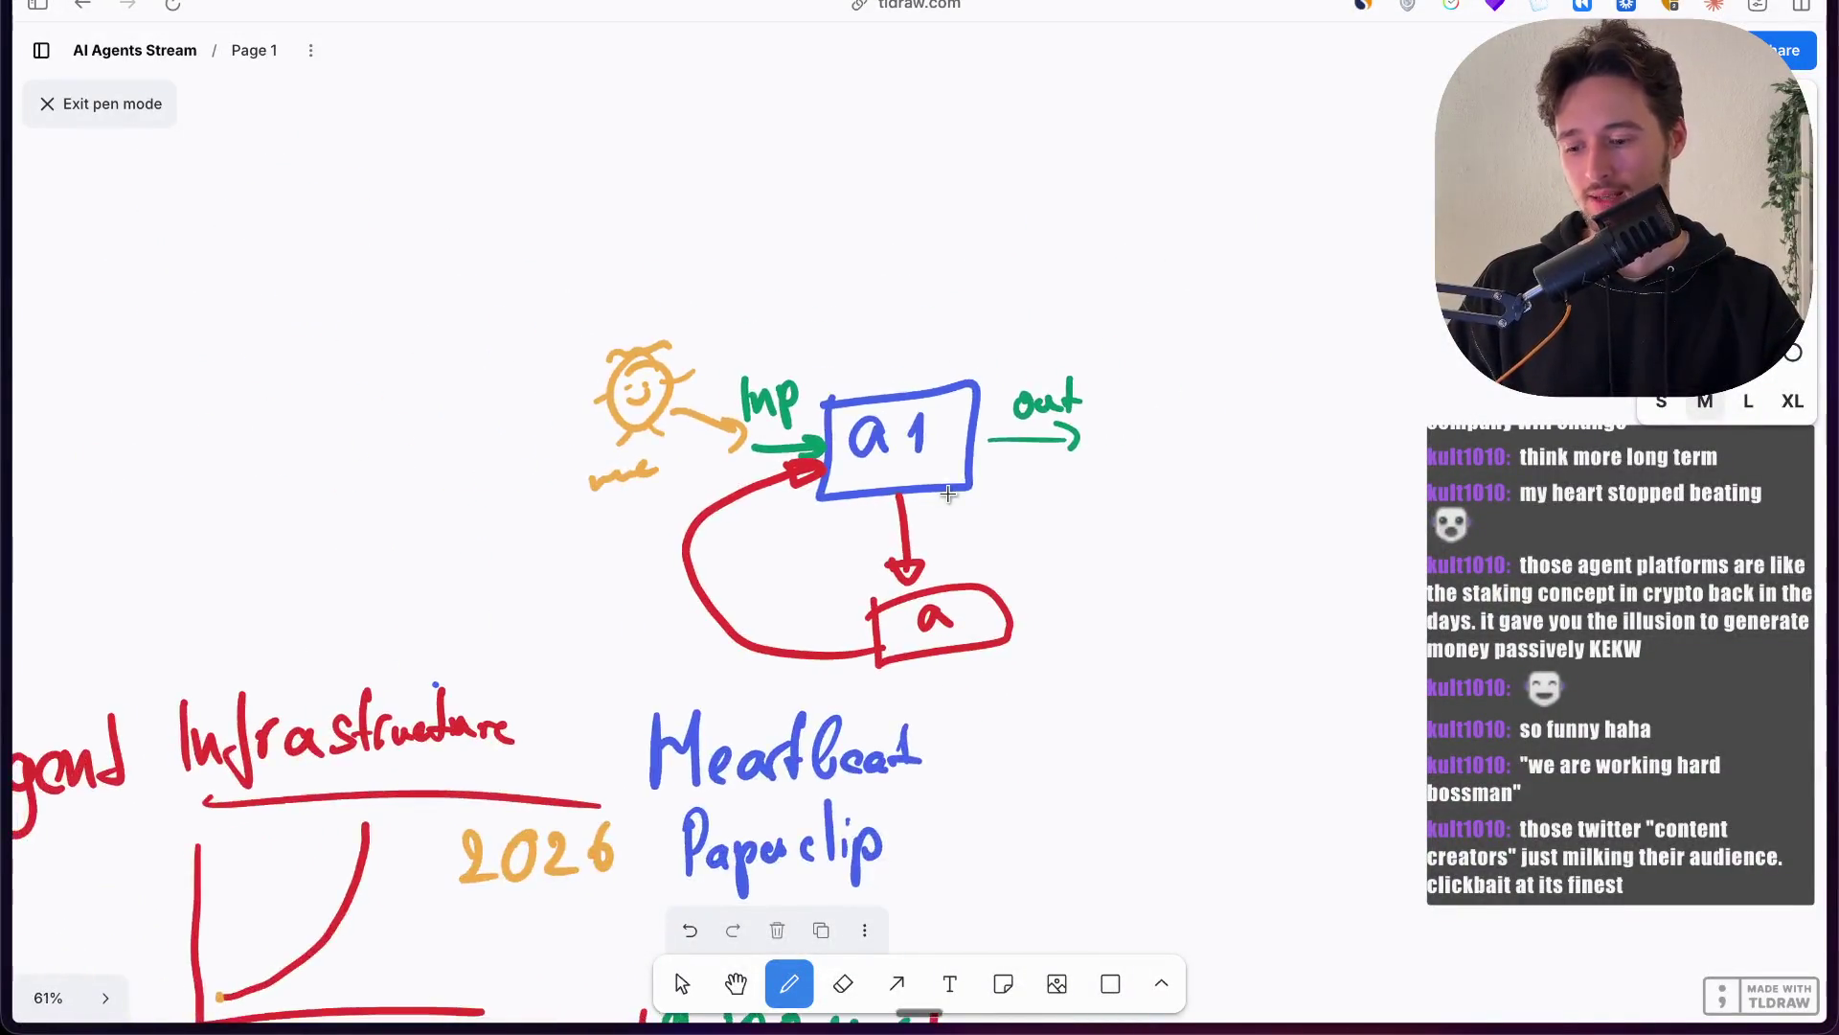
{"action": "scroll", "coordinate": [929, 478], "scroll_direction": "down", "scroll_amount": 5}
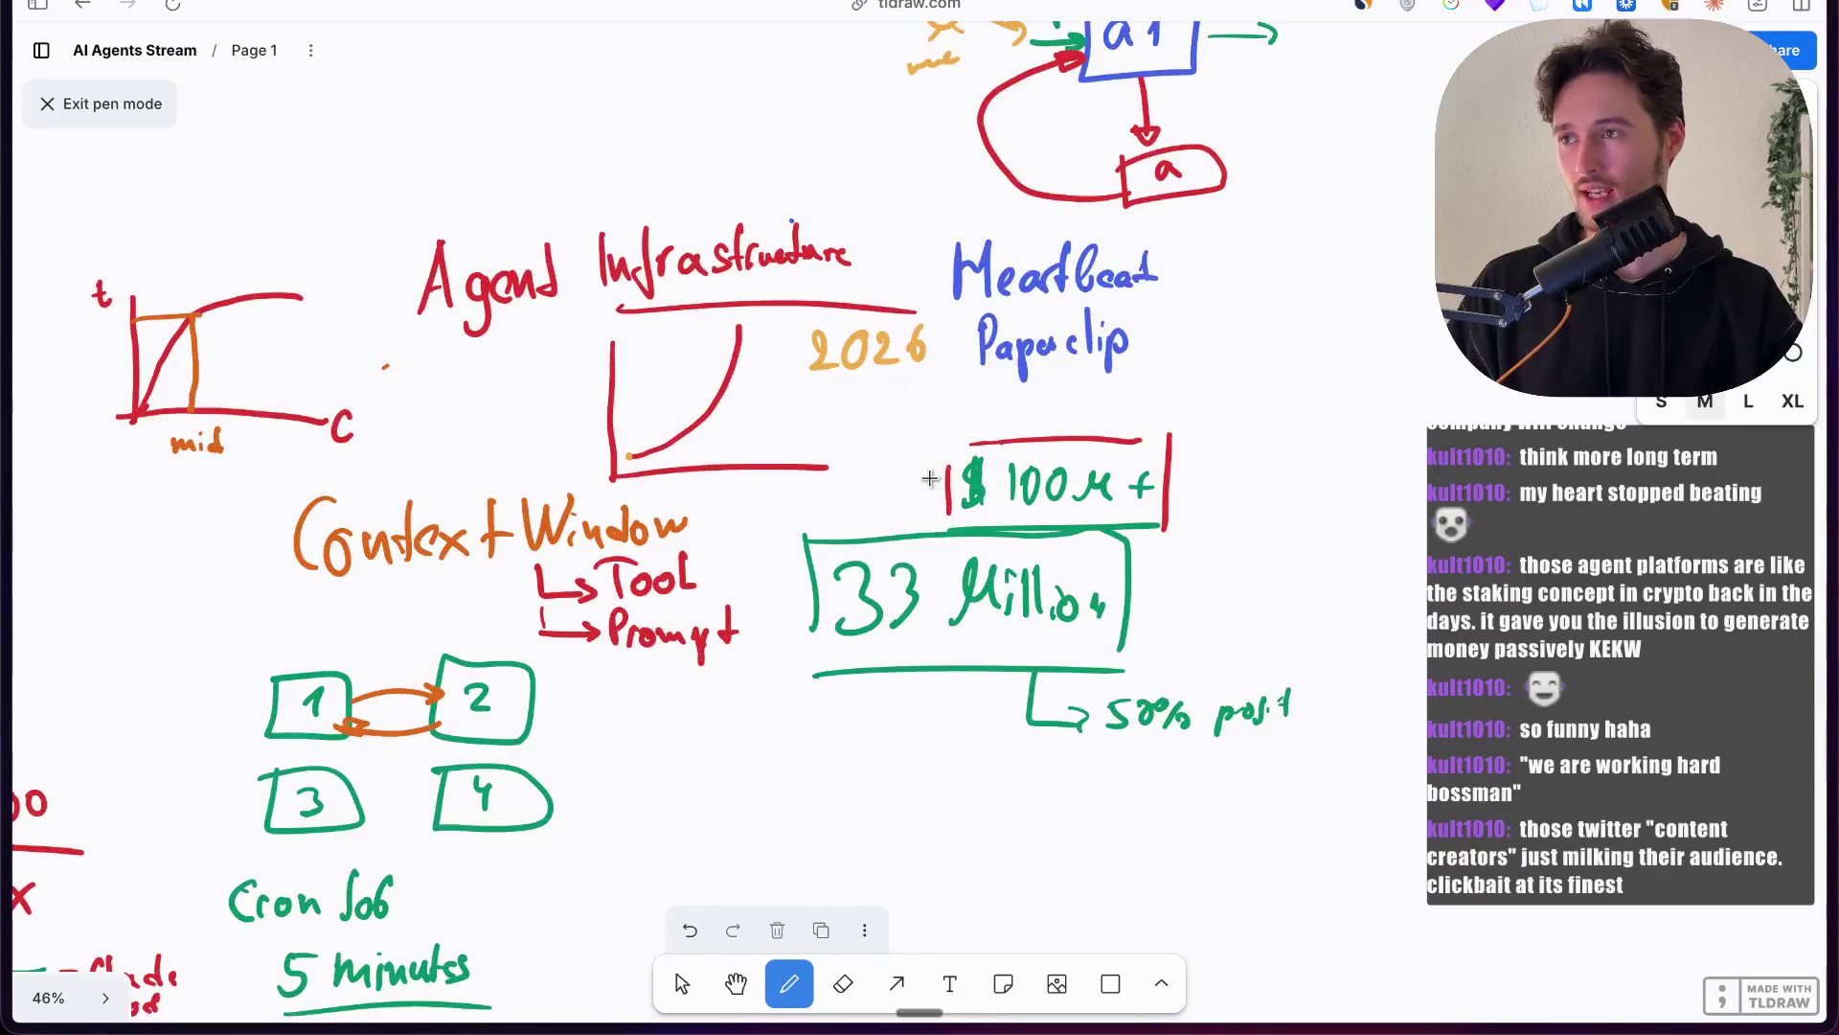
{"action": "scroll", "coordinate": [930, 478], "scroll_direction": "up", "scroll_amount": 4}
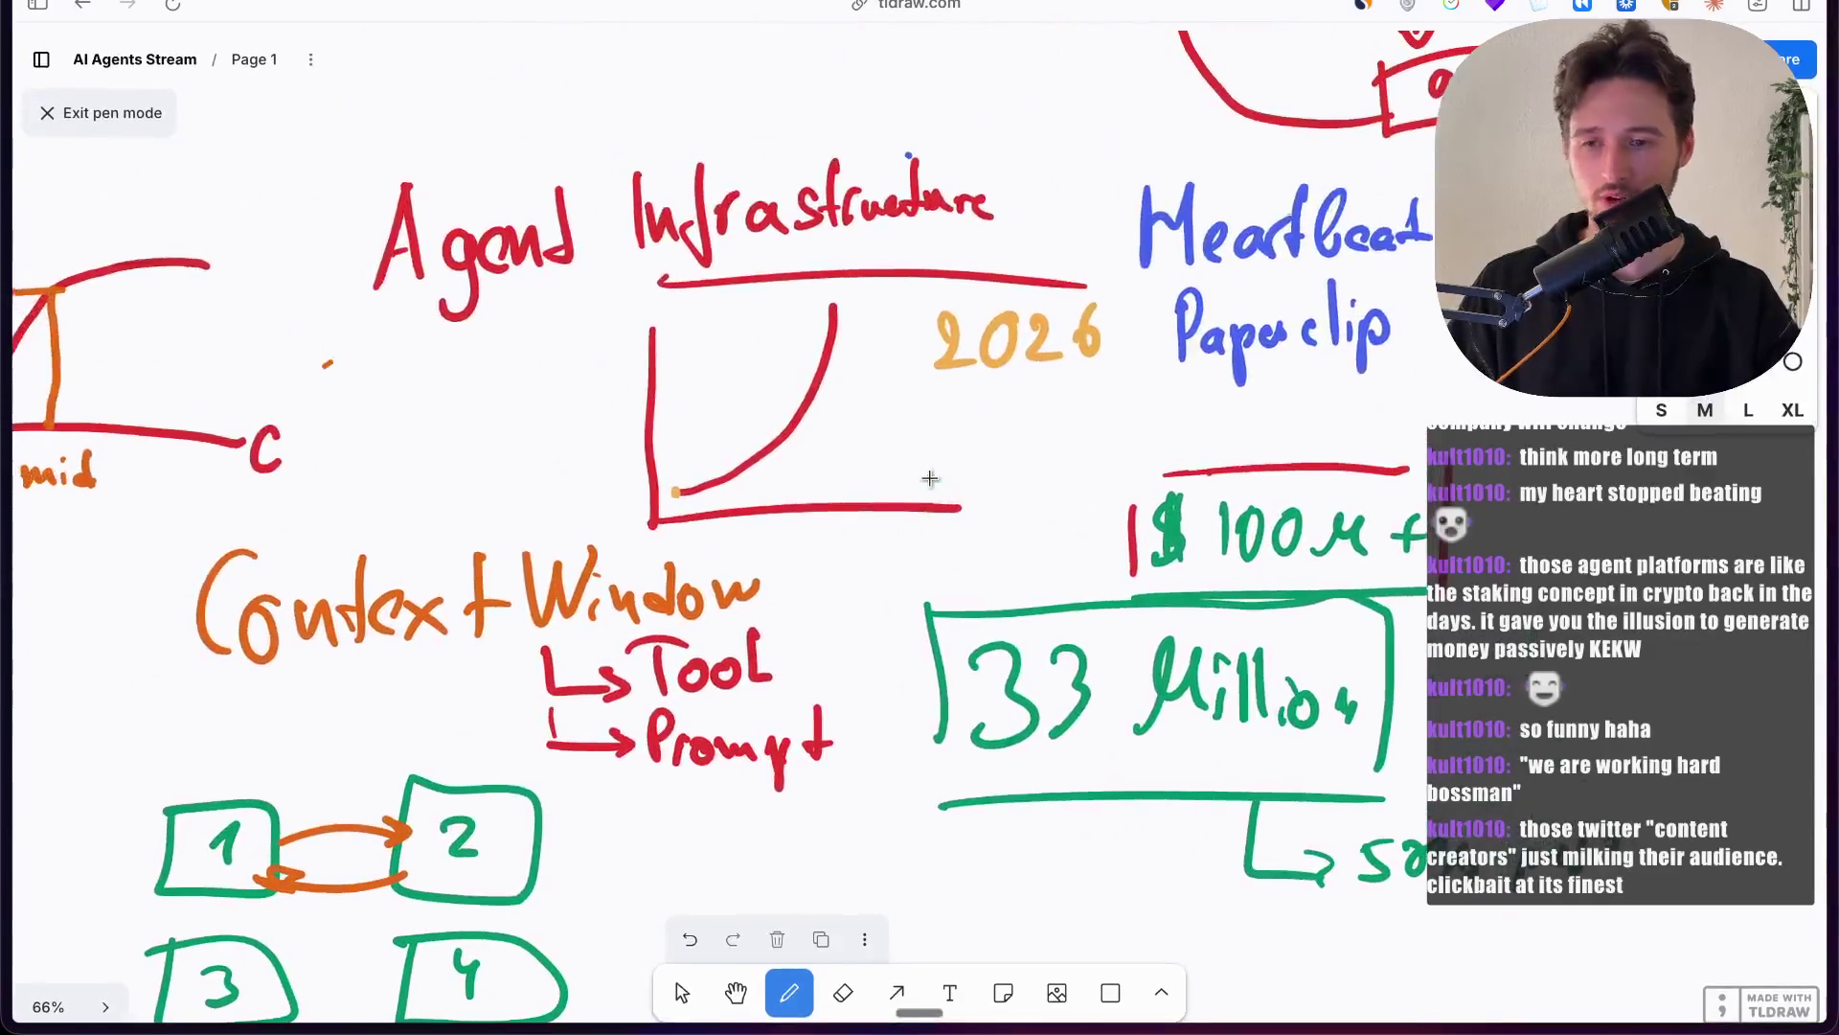